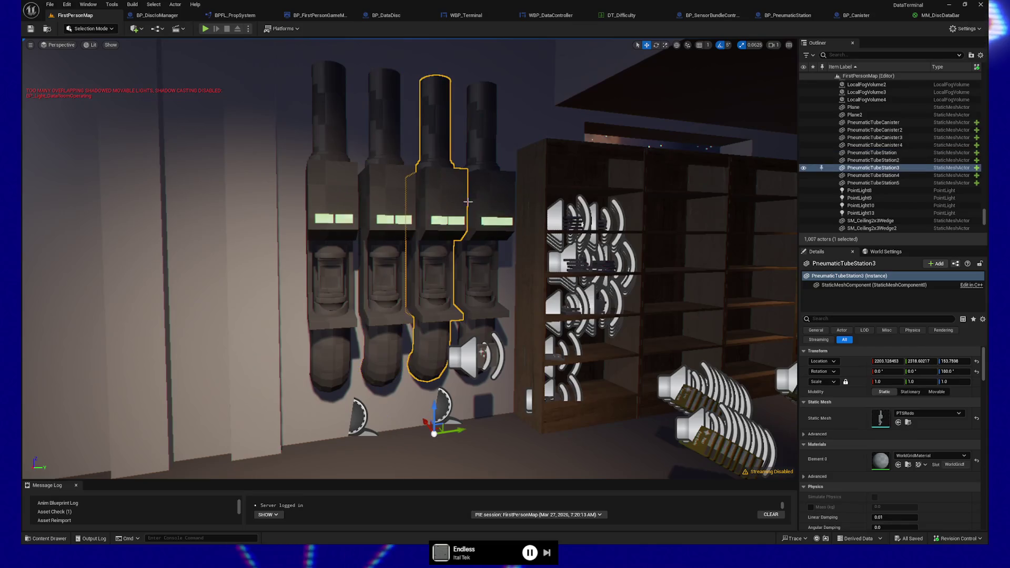
- Leave the tube station selection and switch to BP_SensorBundleController's Save Tentative Star Target graph
click(488, 194)
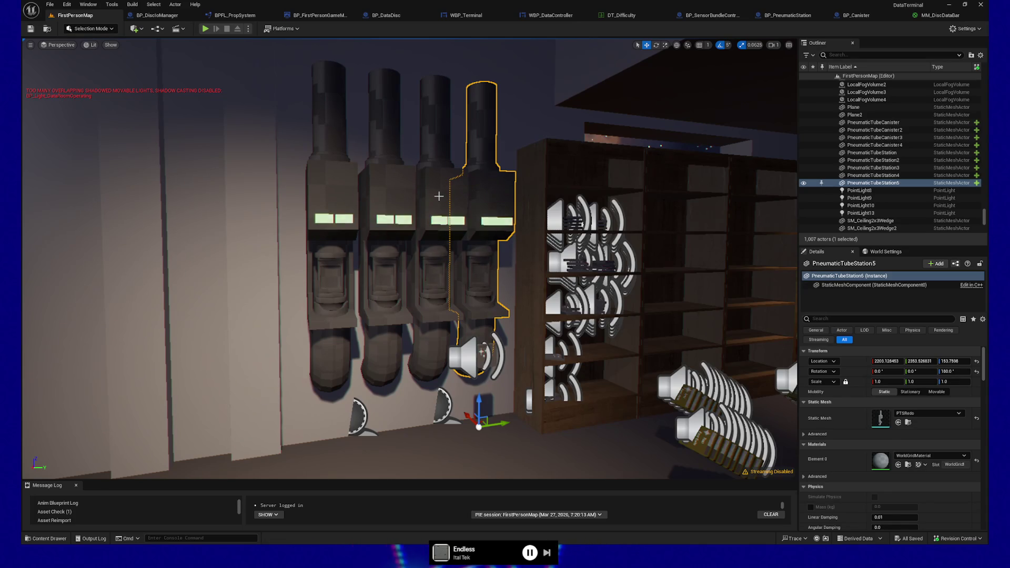
key(Escape)
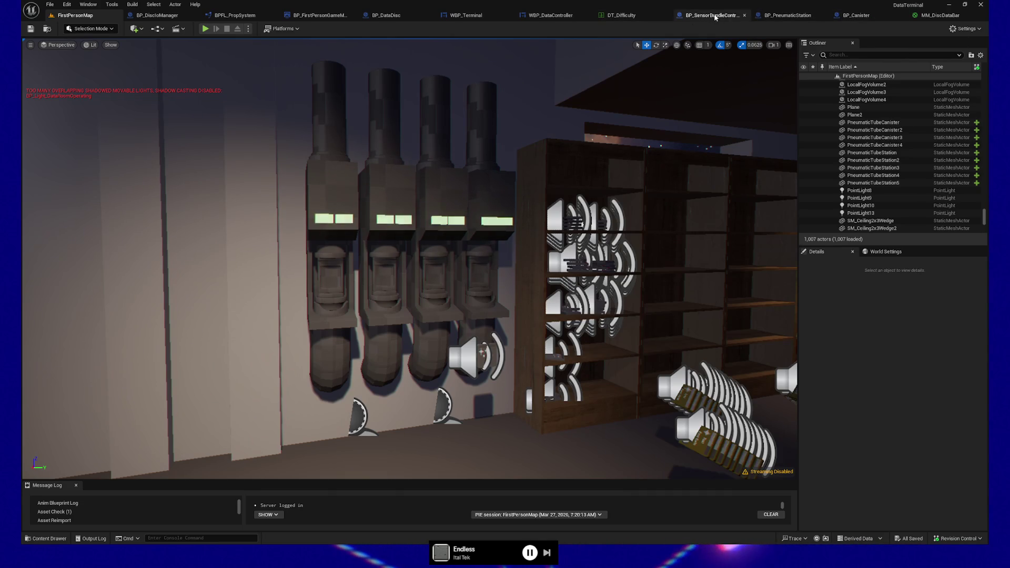
click(711, 15)
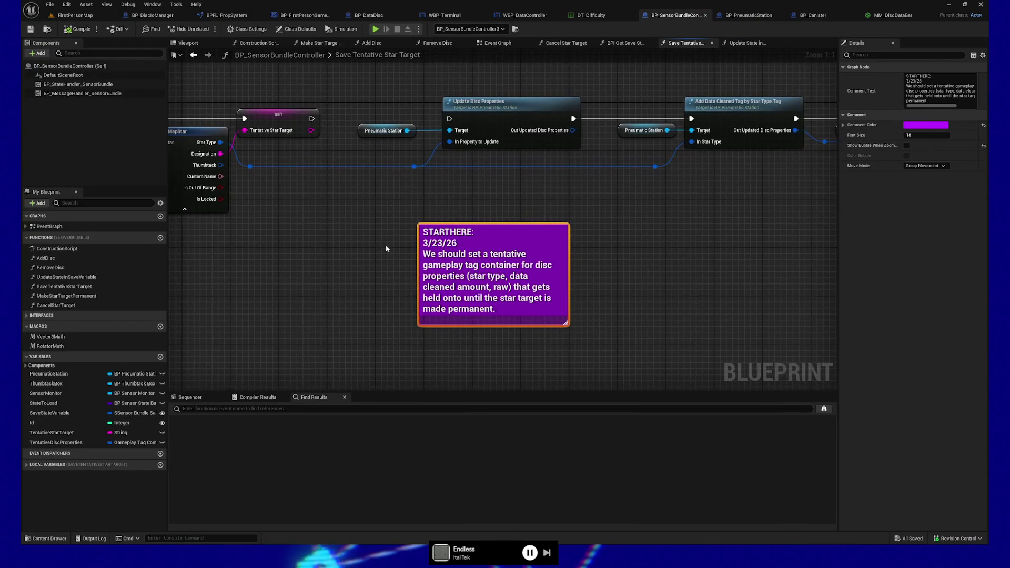
scroll(386, 248, down, 1)
scroll(387, 249, up, 1)
mouse_move(382, 250)
mouse_down()
mouse_move(365, 246)
mouse_move(444, 282)
mouse_move(475, 280)
mouse_up()
- Review the STARTHERE comment, the Add Data Cleaned Tag nodes and the SET node
mouse_move(498, 206)
mouse_down()
mouse_move(684, 337)
mouse_move(767, 370)
mouse_up()
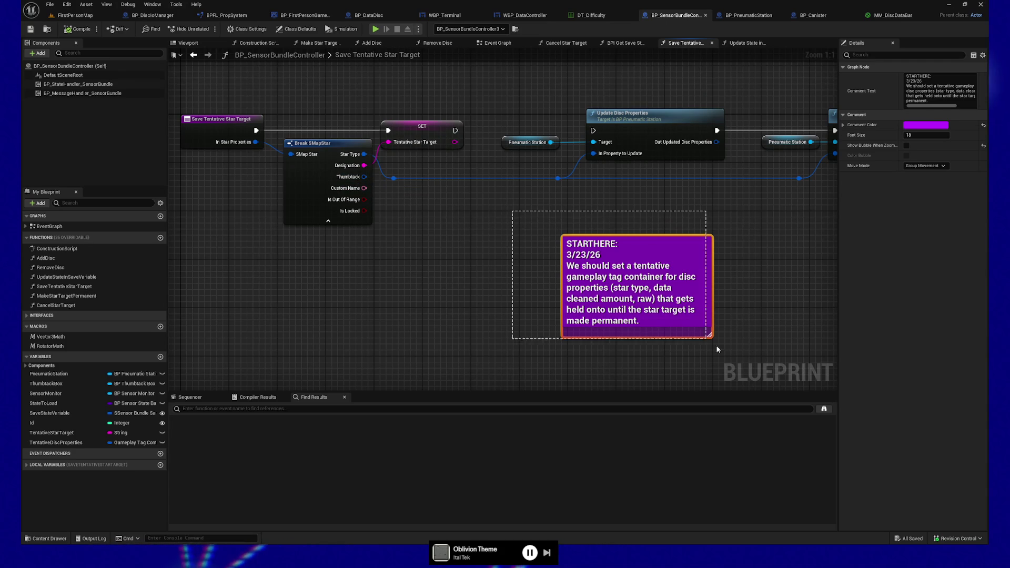
mouse_move(608, 227)
mouse_down()
mouse_move(680, 246)
mouse_move(626, 249)
mouse_up()
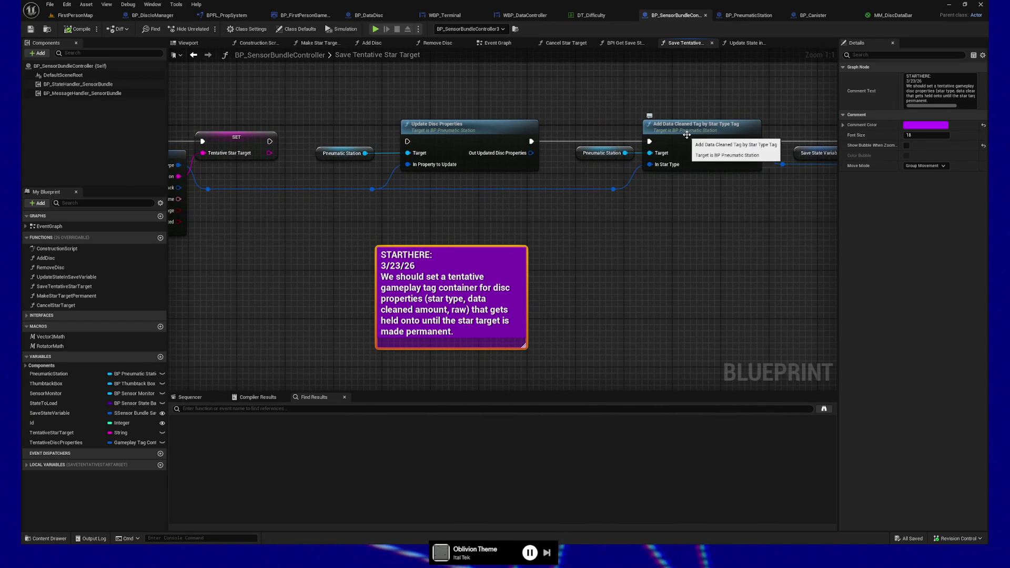
click(686, 133)
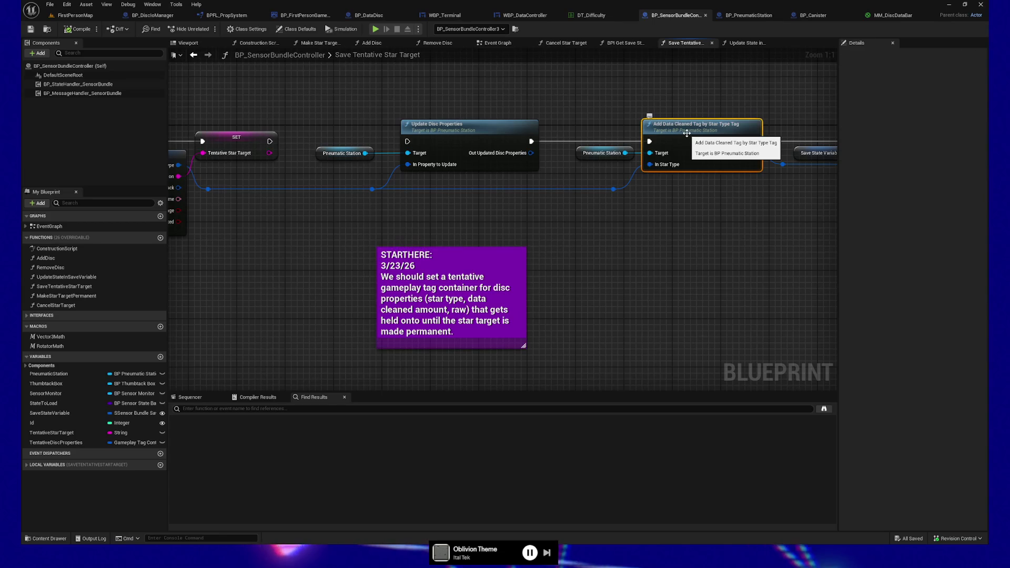
drag(722, 232, 632, 234)
click(613, 138)
drag(528, 246, 586, 245)
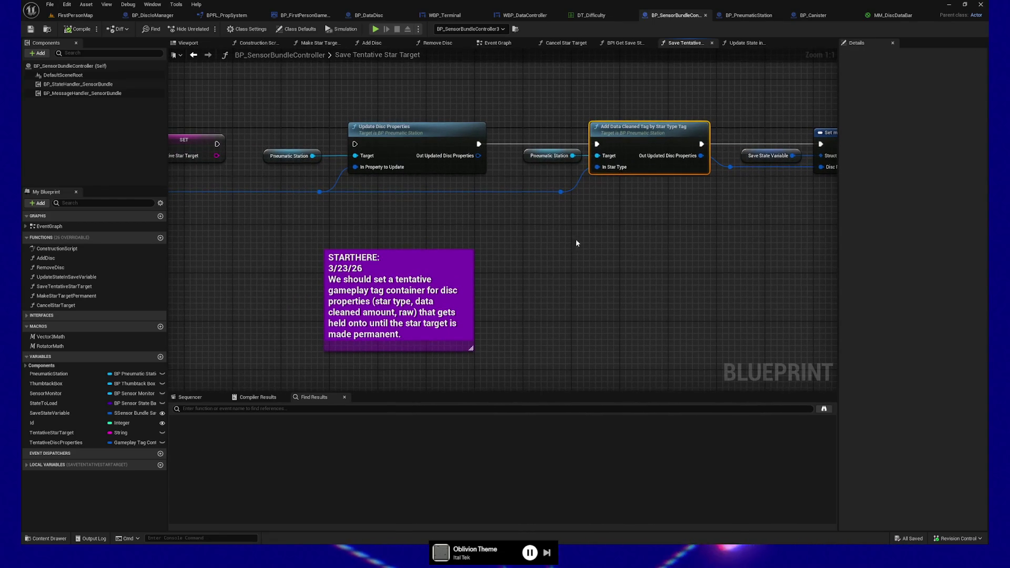
drag(539, 230, 617, 251)
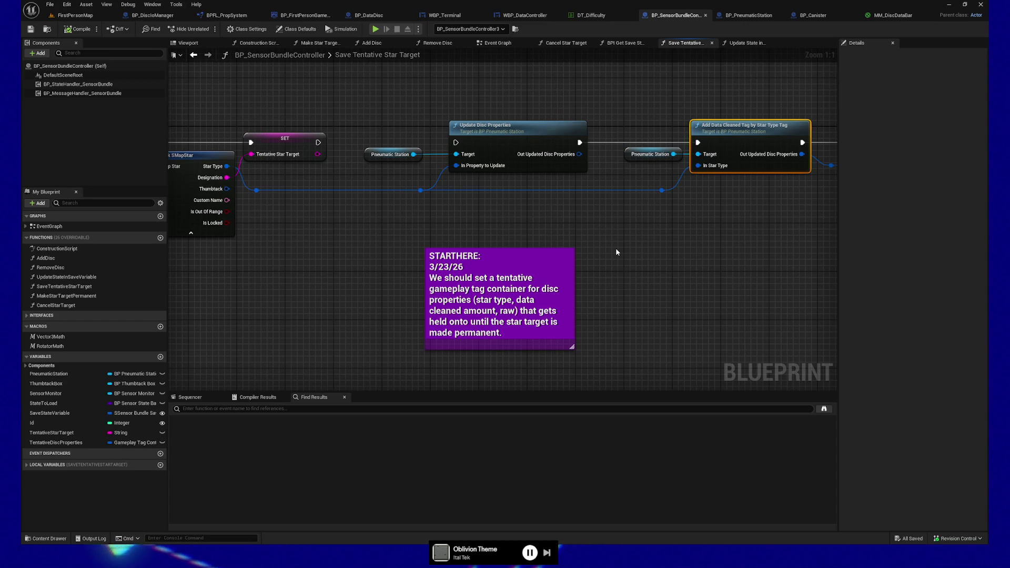
mouse_move(354, 290)
mouse_down()
mouse_move(519, 284)
mouse_move(487, 286)
mouse_move(505, 285)
mouse_move(496, 287)
mouse_up()
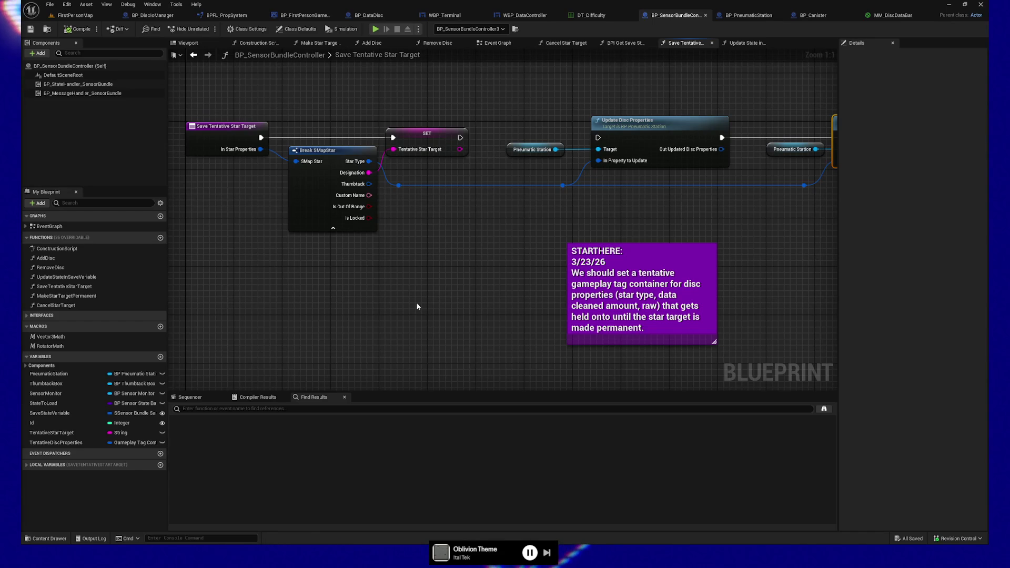
mouse_move(458, 299)
mouse_down()
mouse_move(449, 311)
mouse_move(463, 295)
mouse_move(464, 255)
mouse_move(345, 293)
mouse_move(455, 286)
mouse_move(417, 275)
mouse_move(327, 302)
mouse_up()
- Bring the Save Tentative Star Target entry and the SET Tentative Star Target node into view
drag(657, 267, 396, 275)
drag(582, 234, 679, 148)
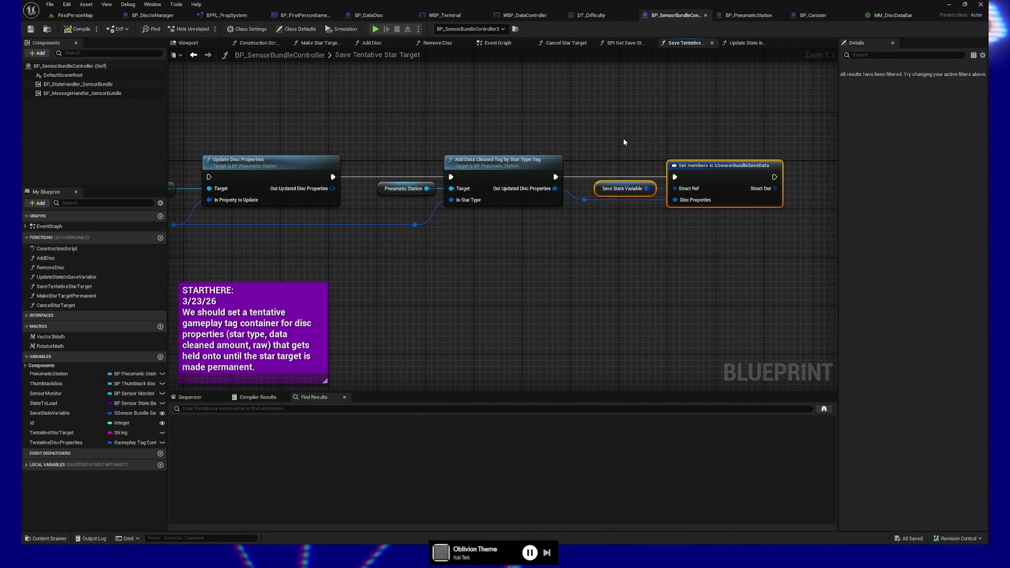
drag(460, 275, 671, 276)
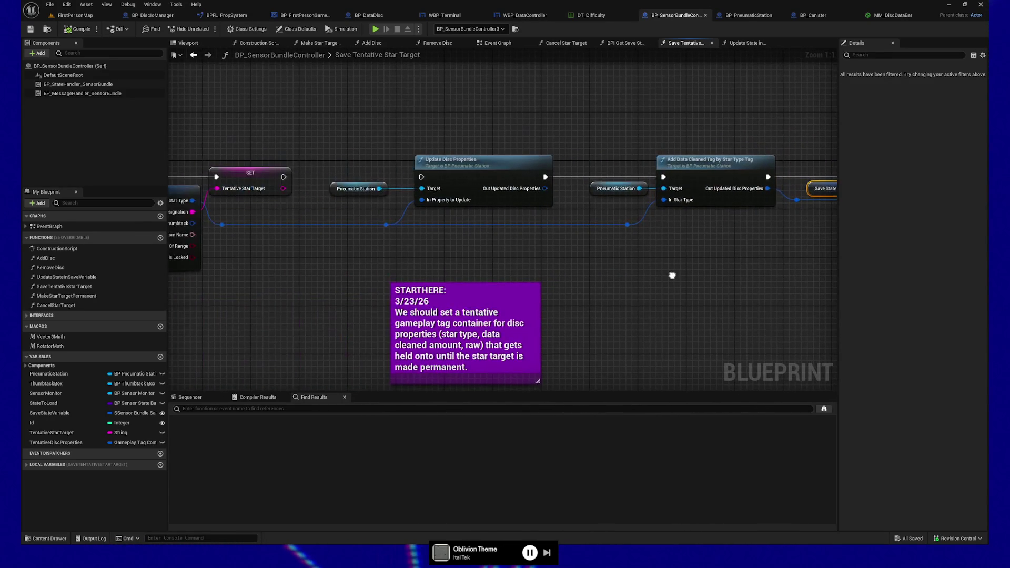
drag(237, 302, 420, 250)
click(440, 156)
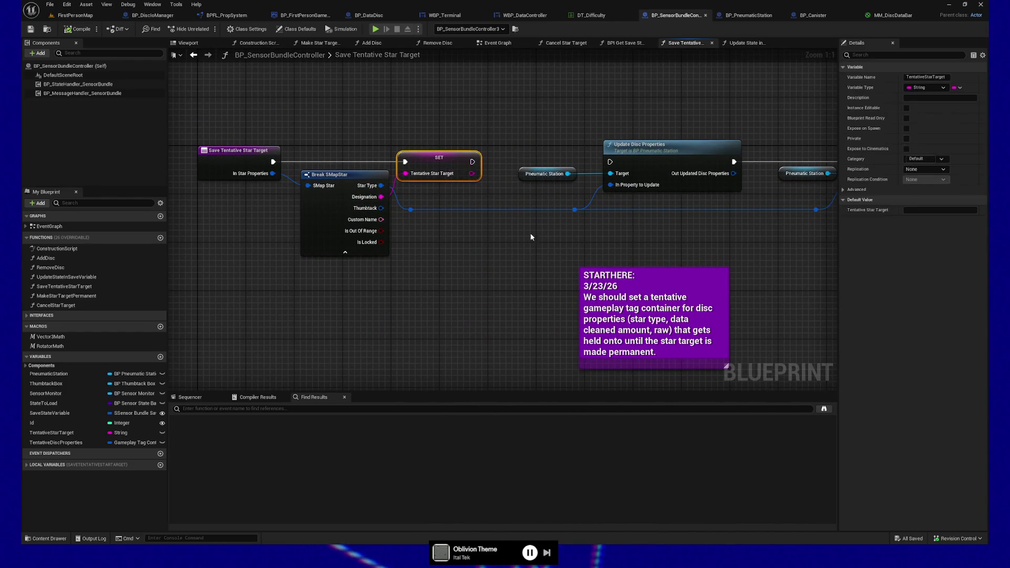
drag(526, 246, 468, 243)
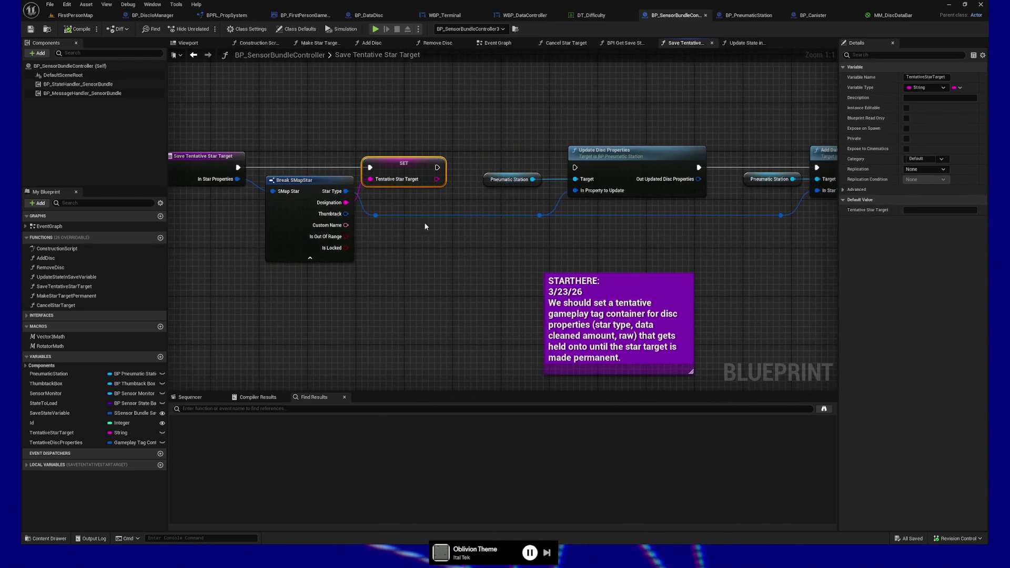
mouse_move(393, 232)
mouse_down()
mouse_move(412, 244)
mouse_move(392, 246)
mouse_up()
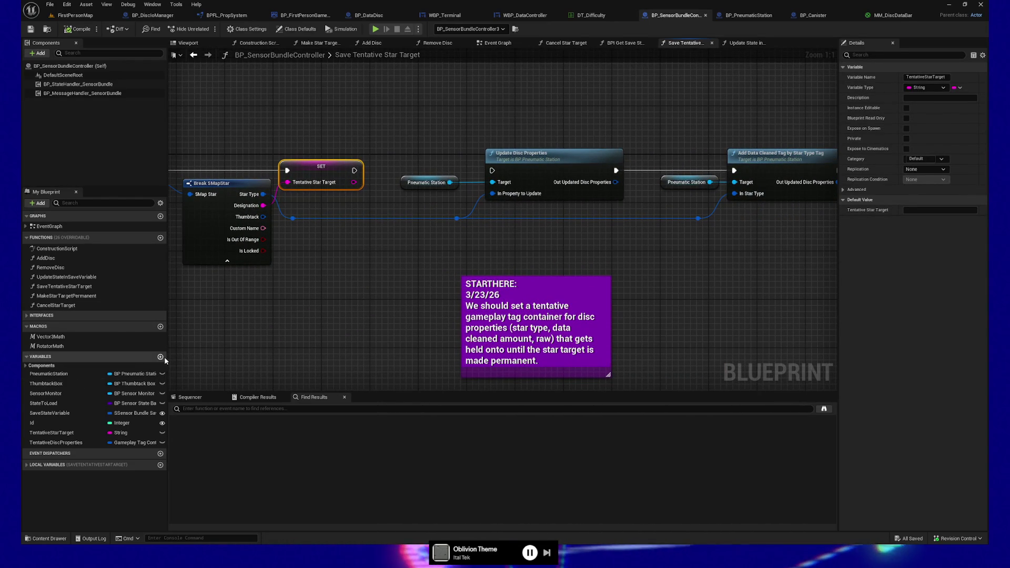
- Place a TentativeDiscProperties getter and a SET Tentative Disc Properties node on the graph
mouse_move(56, 442)
mouse_down()
mouse_move(347, 323)
mouse_move(272, 321)
mouse_up()
click(348, 317)
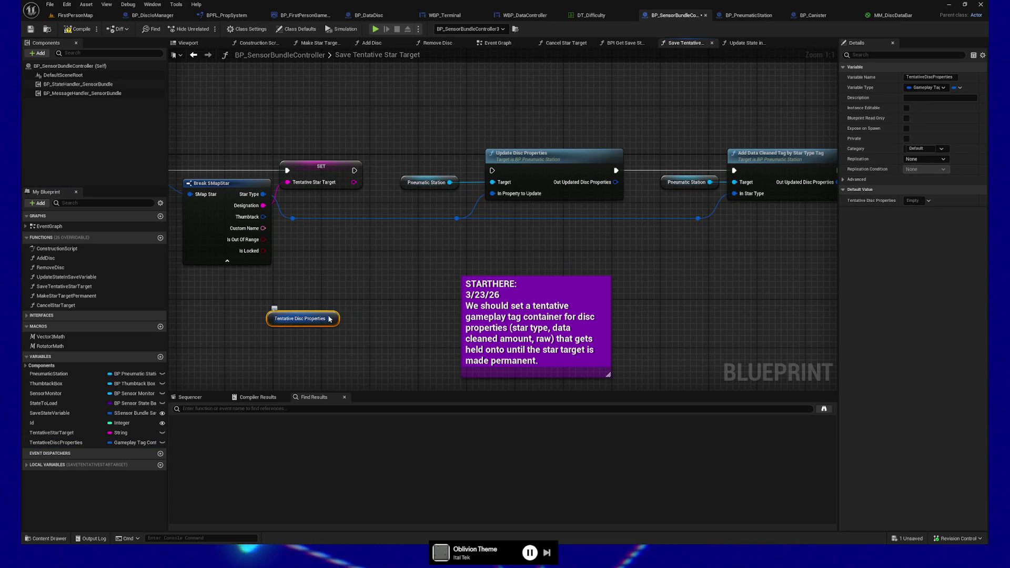
drag(315, 286, 399, 283)
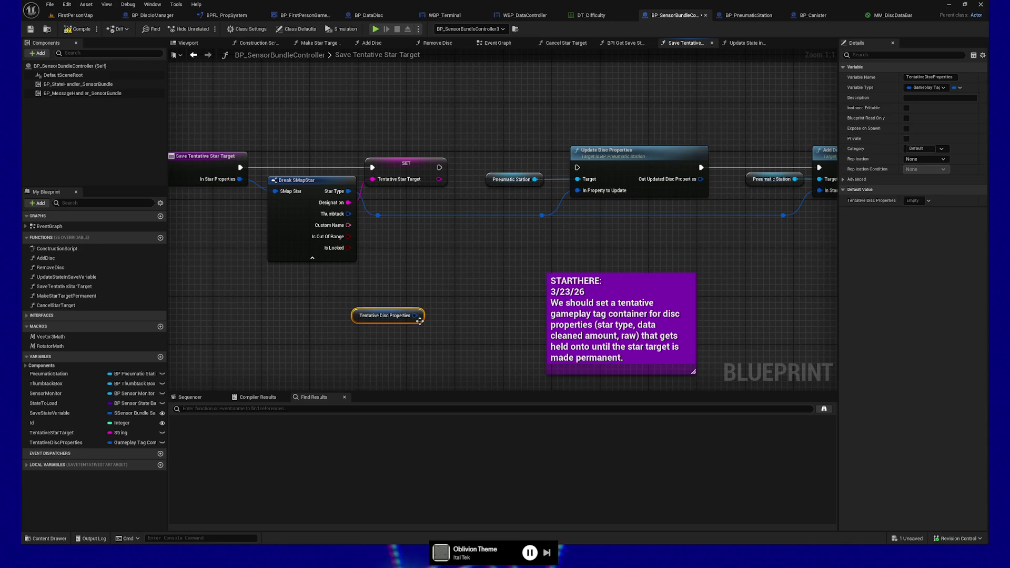
drag(415, 316, 456, 294)
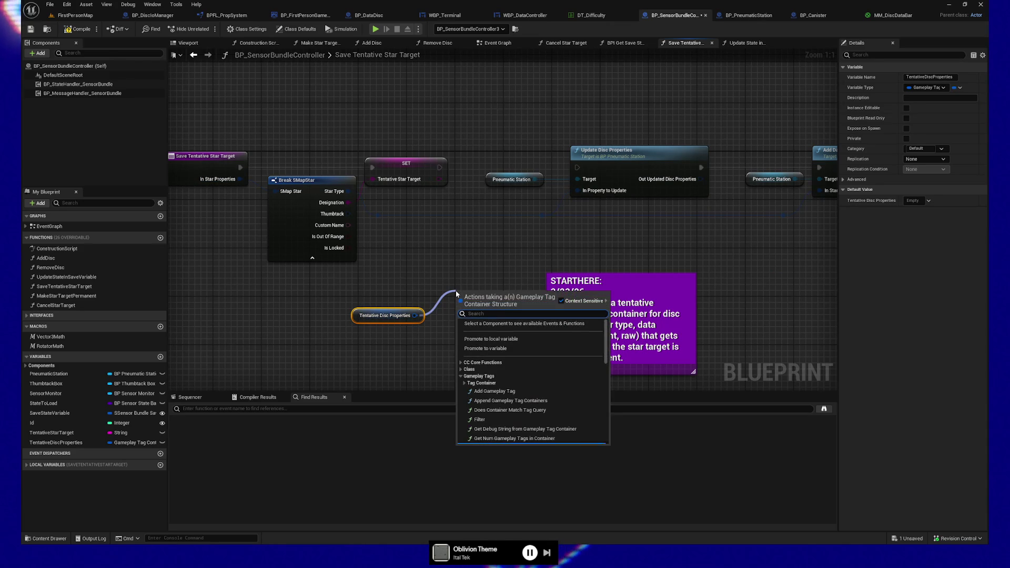
scroll(505, 399, down, 5)
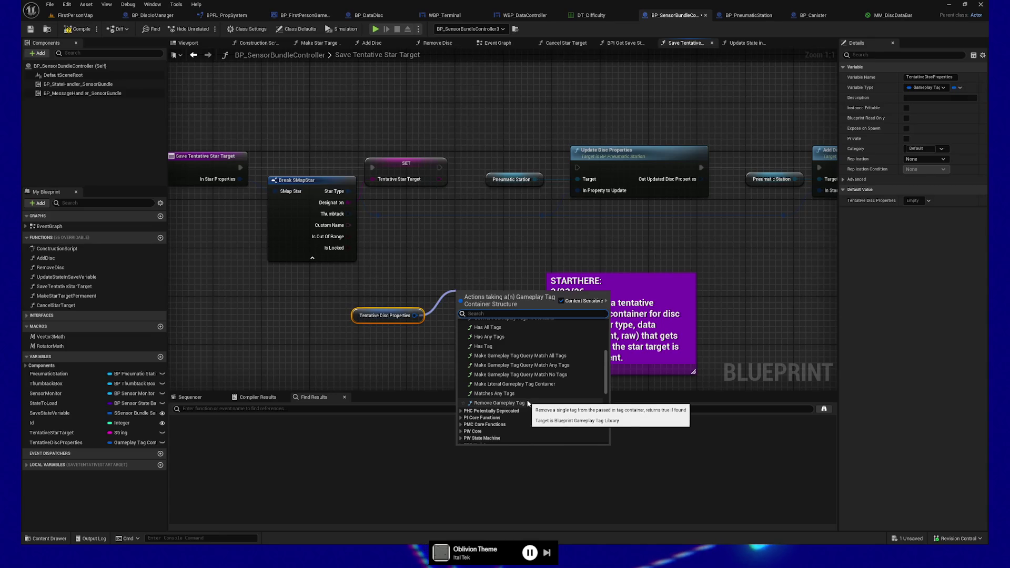
scroll(527, 405, up, 2)
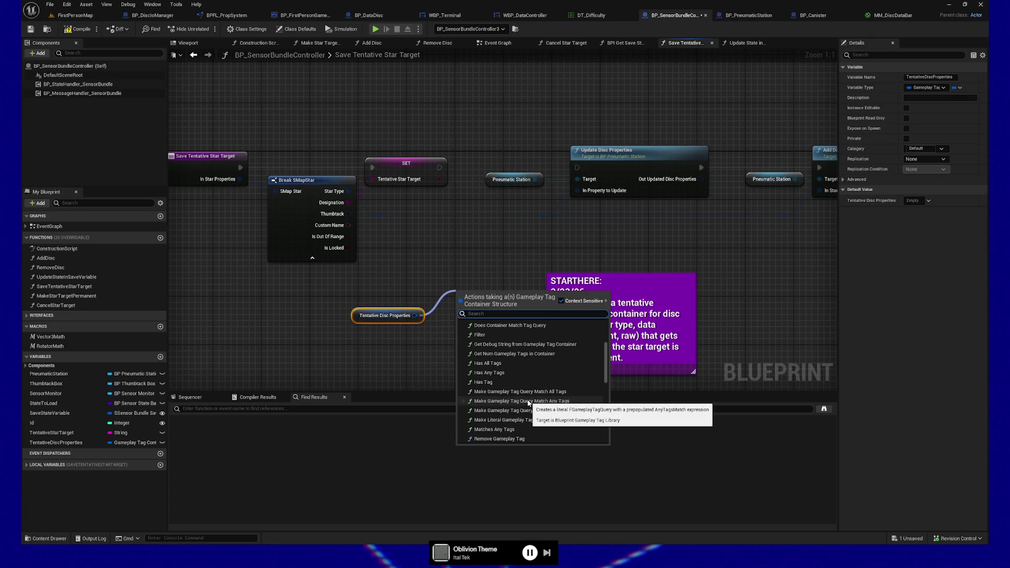
scroll(528, 403, up, 3)
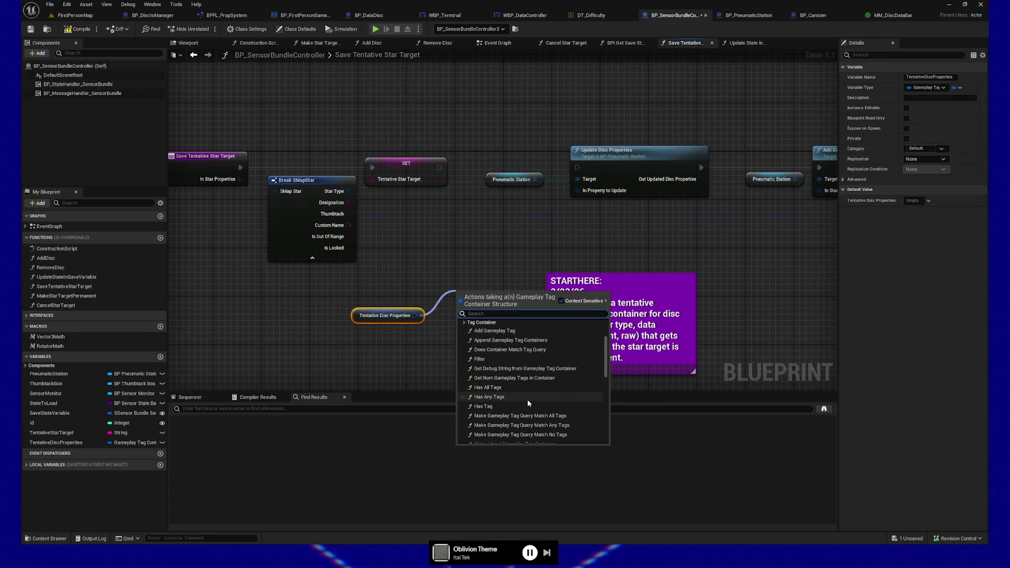
key(Escape)
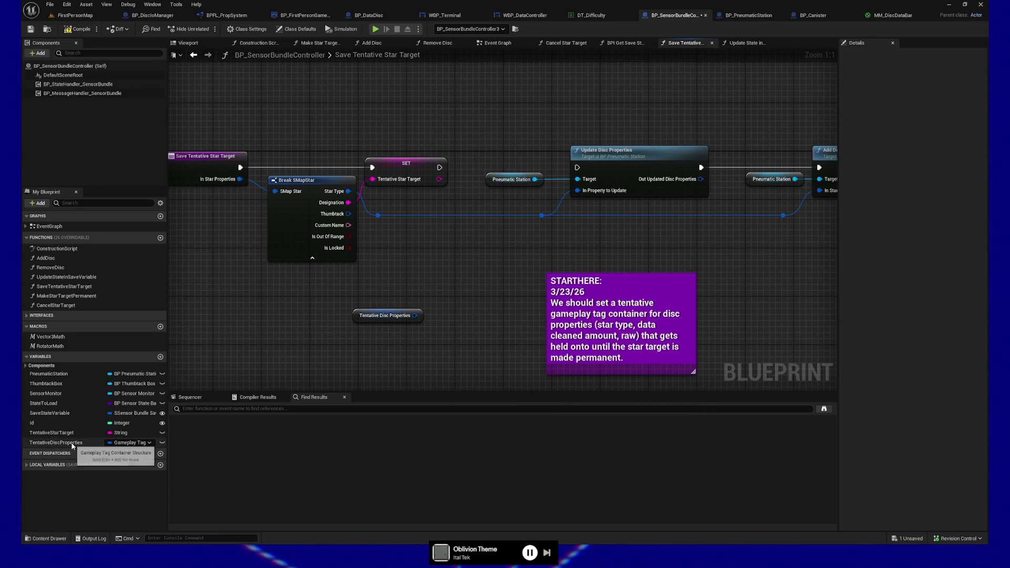
mouse_move(52, 442)
mouse_down()
mouse_move(472, 309)
mouse_move(504, 331)
mouse_up()
drag(500, 325, 434, 318)
- Delete the Tentative Disc Properties getter and move the SET node up and left
click(375, 298)
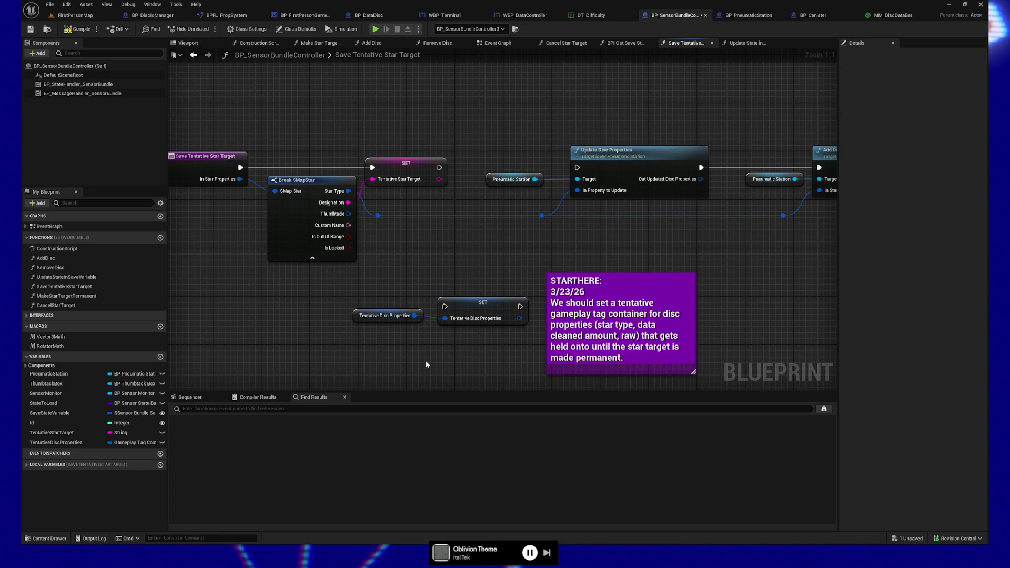
click(385, 315)
key(Delete)
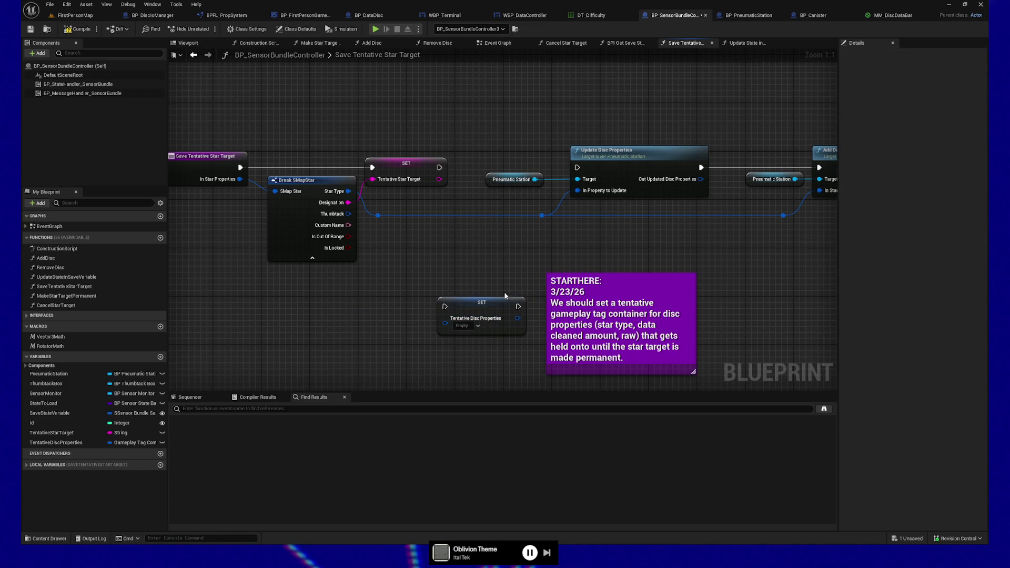
drag(482, 303, 459, 292)
- Move the STARTHERE comment right and list TentativeDiscProperties above TentativeStarTarget
click(526, 268)
drag(526, 258, 652, 258)
click(515, 268)
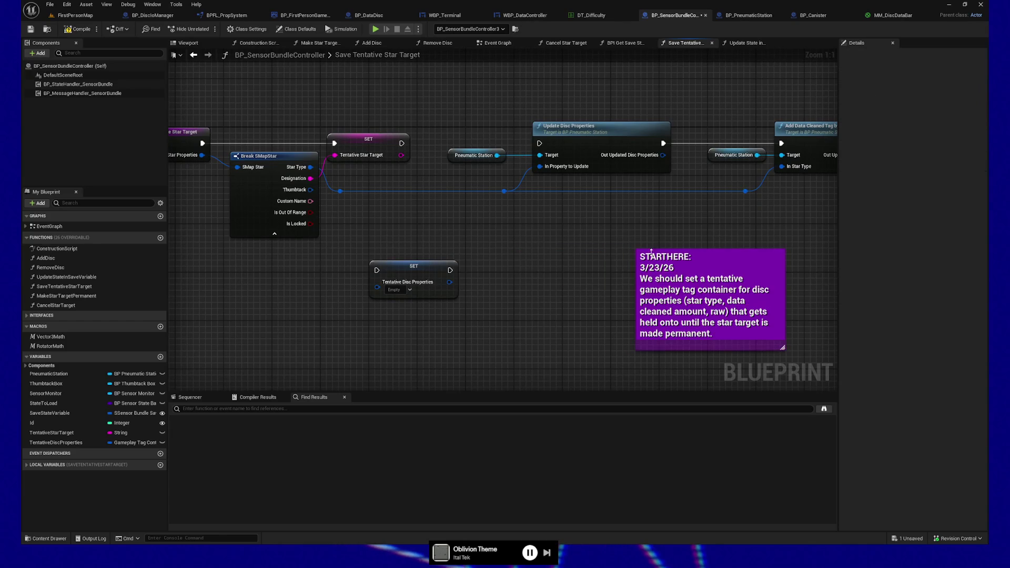
drag(332, 240, 428, 242)
drag(574, 319, 591, 321)
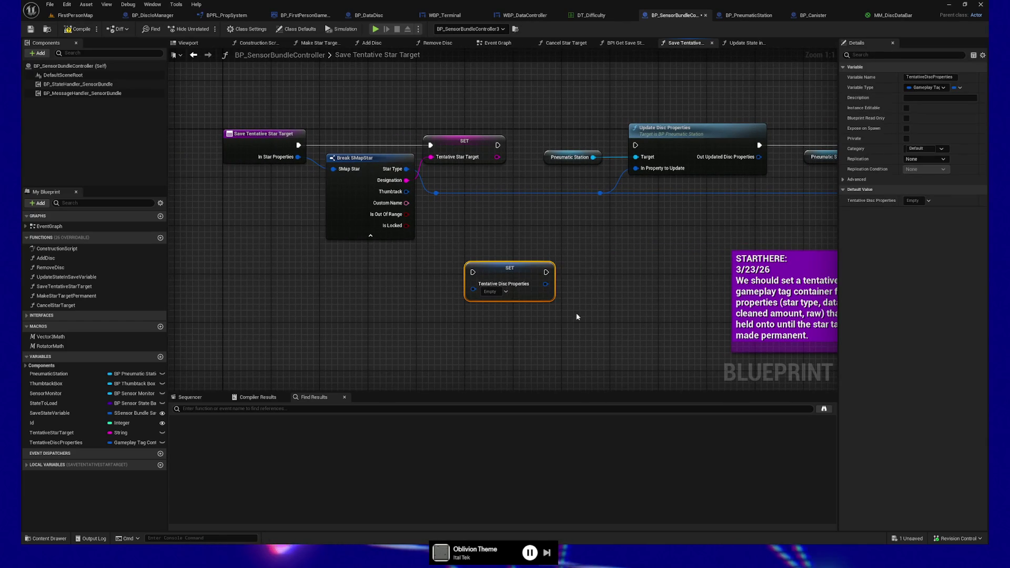
mouse_move(69, 444)
mouse_down()
mouse_move(408, 327)
mouse_move(52, 433)
mouse_up()
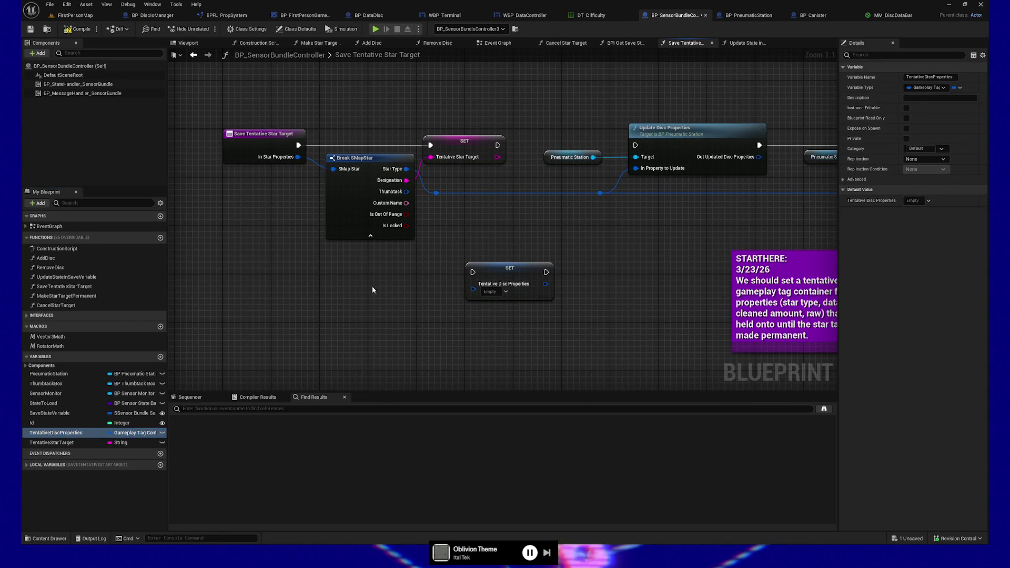
right_click(286, 320)
- Add a Make Literal Gameplay Tag Container node beside the SET Tentative Disc Properties node
text(make literal gamepla)
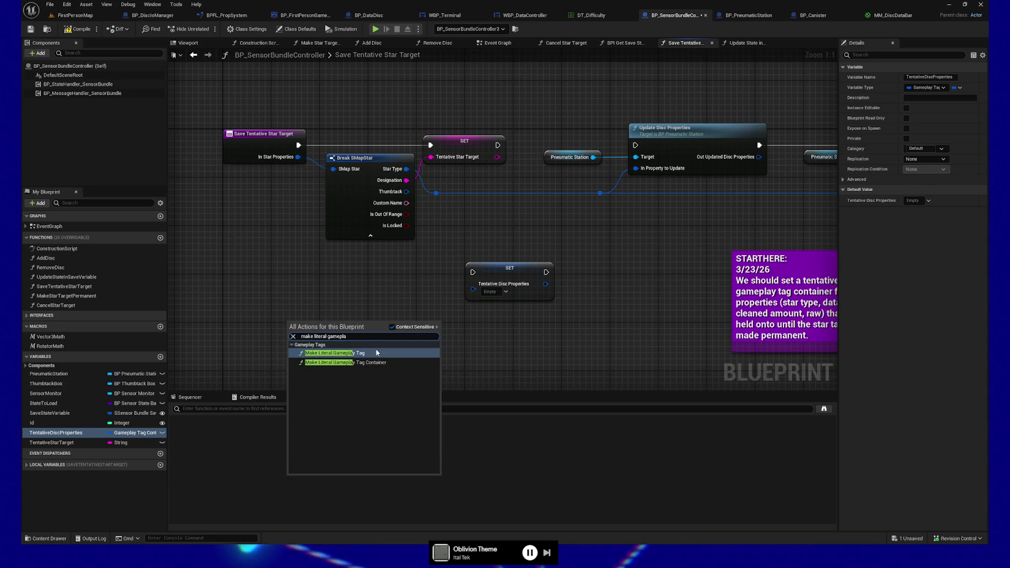
click(376, 362)
drag(354, 320, 385, 285)
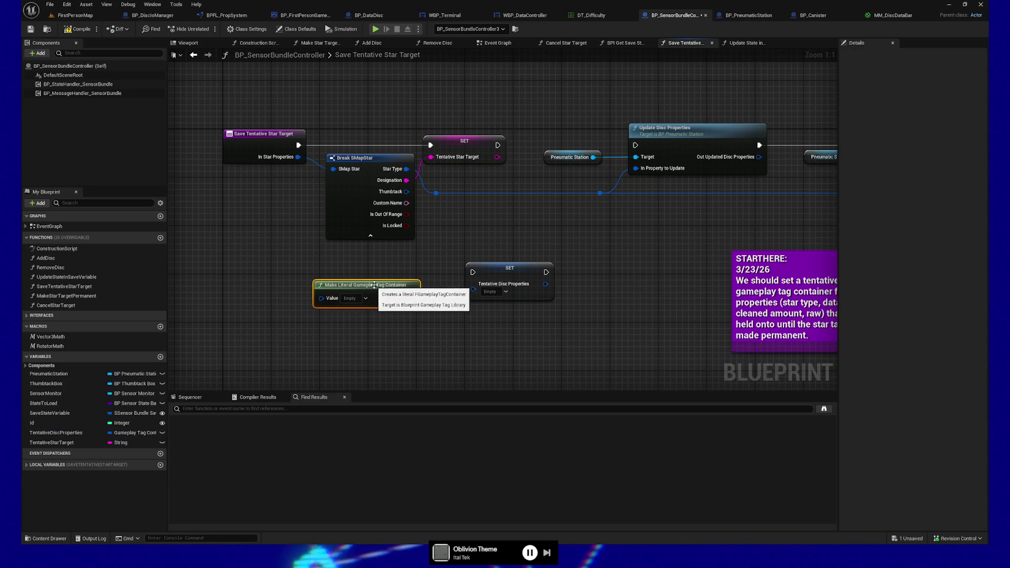
drag(485, 264, 551, 263)
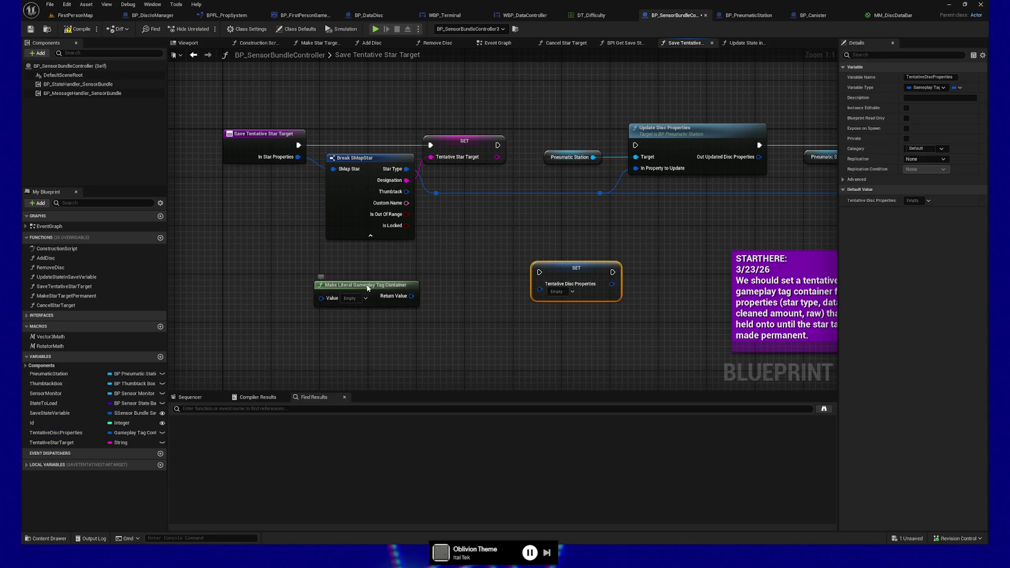
drag(365, 288, 425, 286)
drag(493, 263, 541, 260)
drag(368, 287, 422, 275)
mouse_move(331, 189)
mouse_down()
mouse_move(371, 271)
mouse_move(361, 285)
mouse_move(381, 238)
mouse_up()
click(418, 228)
mouse_move(394, 272)
mouse_down()
mouse_move(419, 296)
mouse_move(333, 334)
mouse_move(327, 318)
mouse_up()
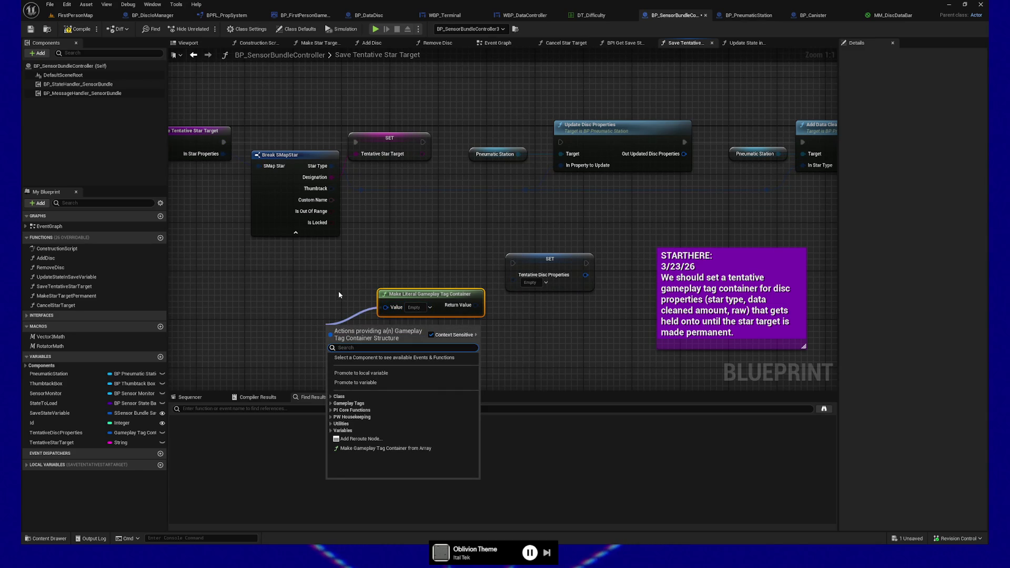
- Inspect the container's Value tag choices, leaving it unchanged
text(add)
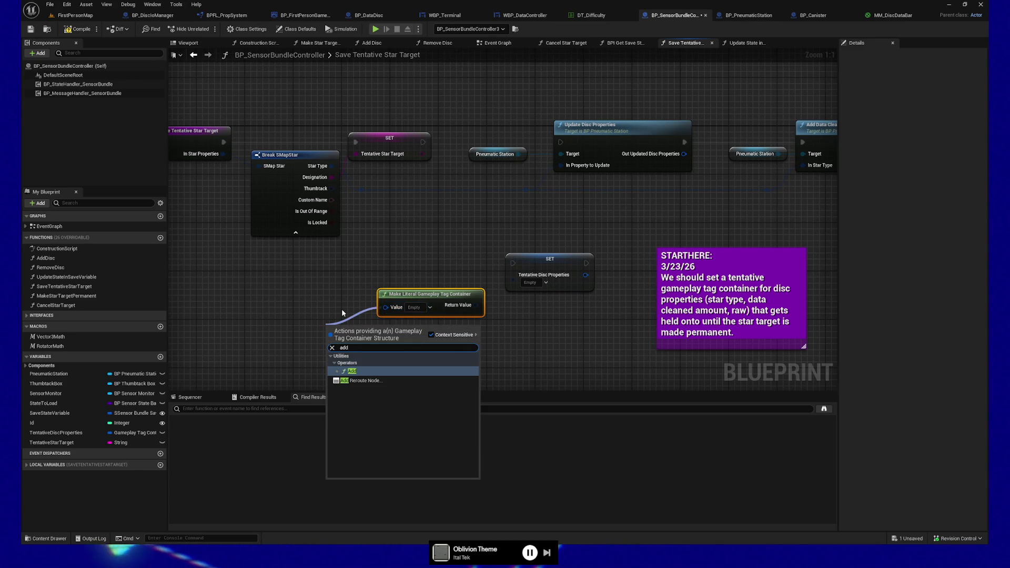
key(BackSpace)
key(BackSpace)
key(BackSpace)
click(314, 286)
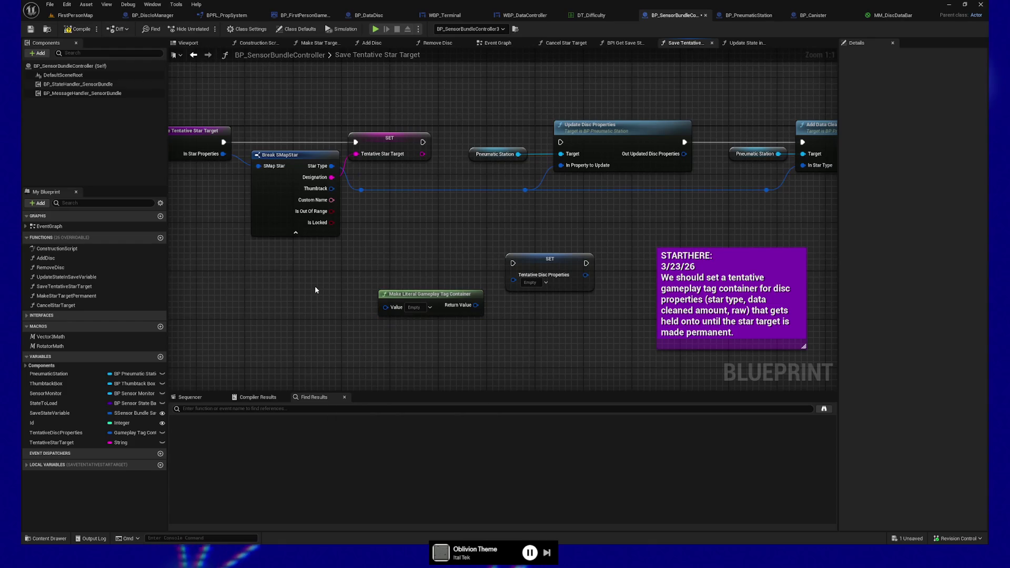
click(419, 309)
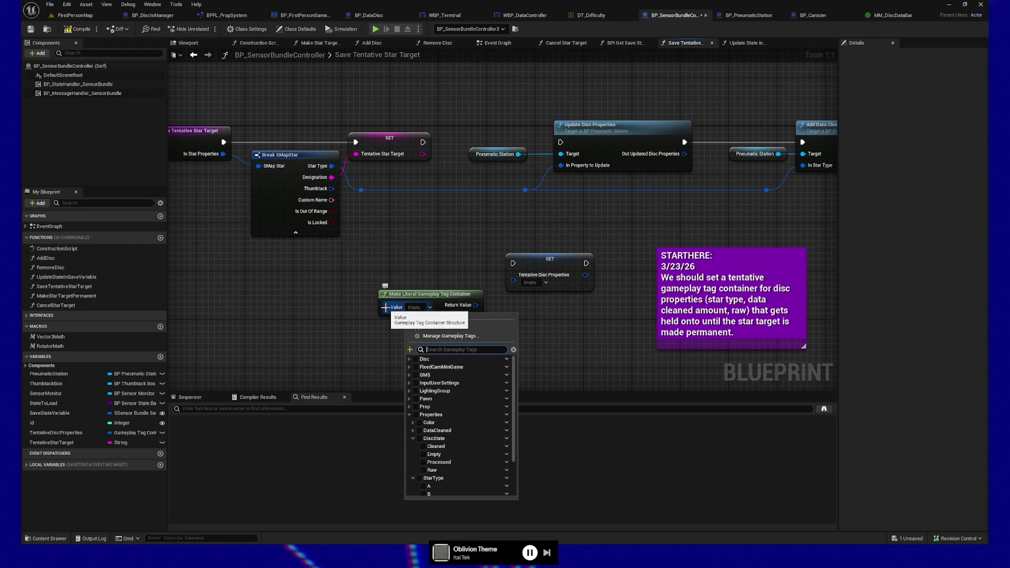
click(379, 263)
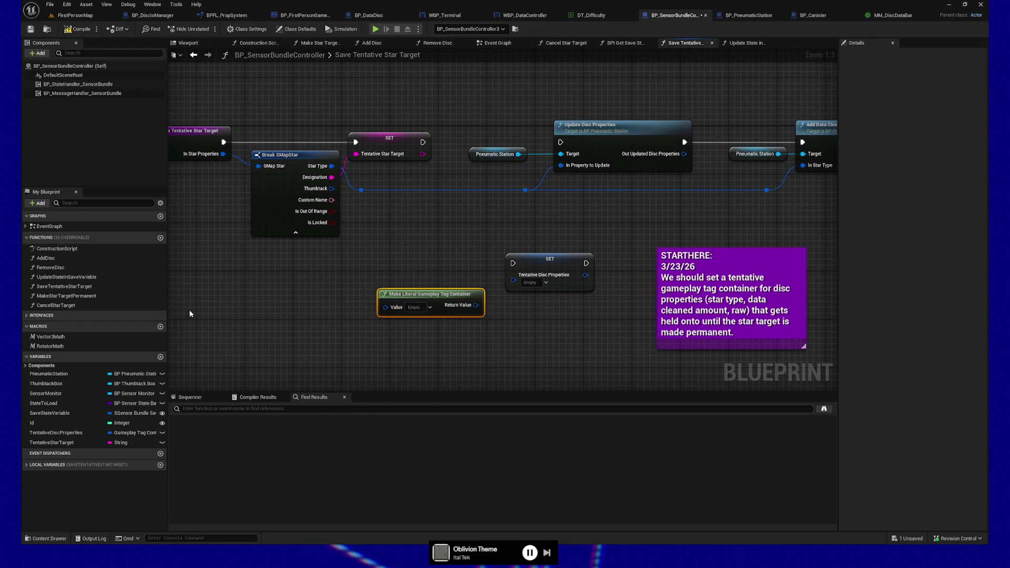
- Add an Append Gameplay Tag Containers node from the 'gameplay' action search
right_click(264, 305)
text(gameplay)
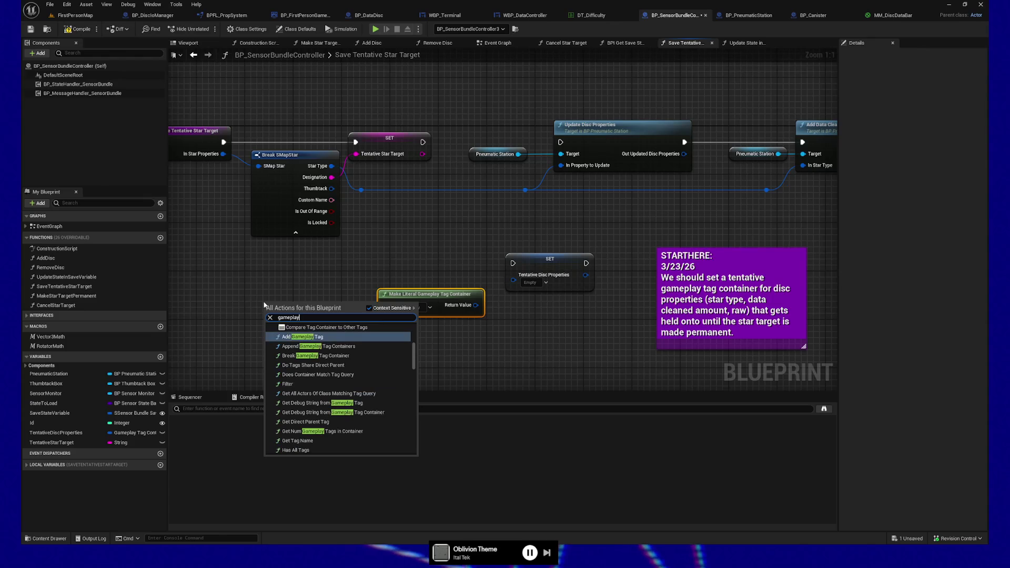
scroll(307, 414, up, 3)
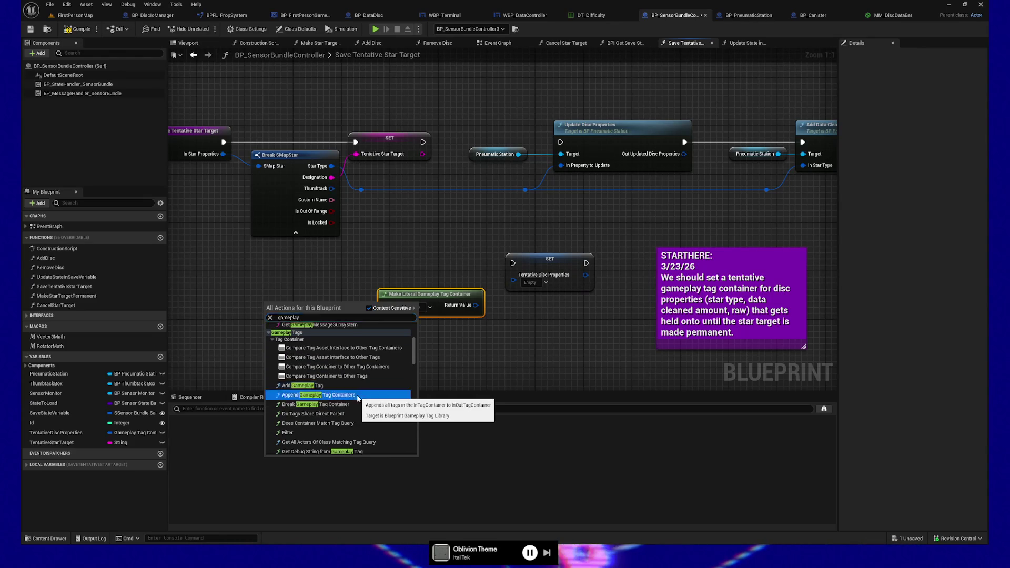
click(347, 395)
drag(332, 313, 354, 325)
- Add an Add Gameplay Tag node found by searching 'gameplay tag'
right_click(267, 272)
text(gameplay tag)
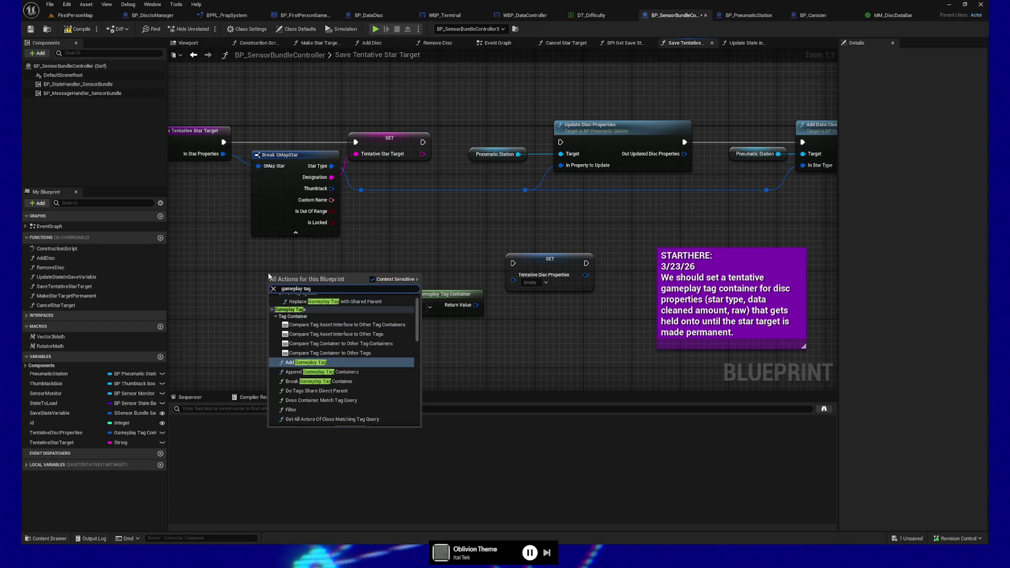
click(365, 365)
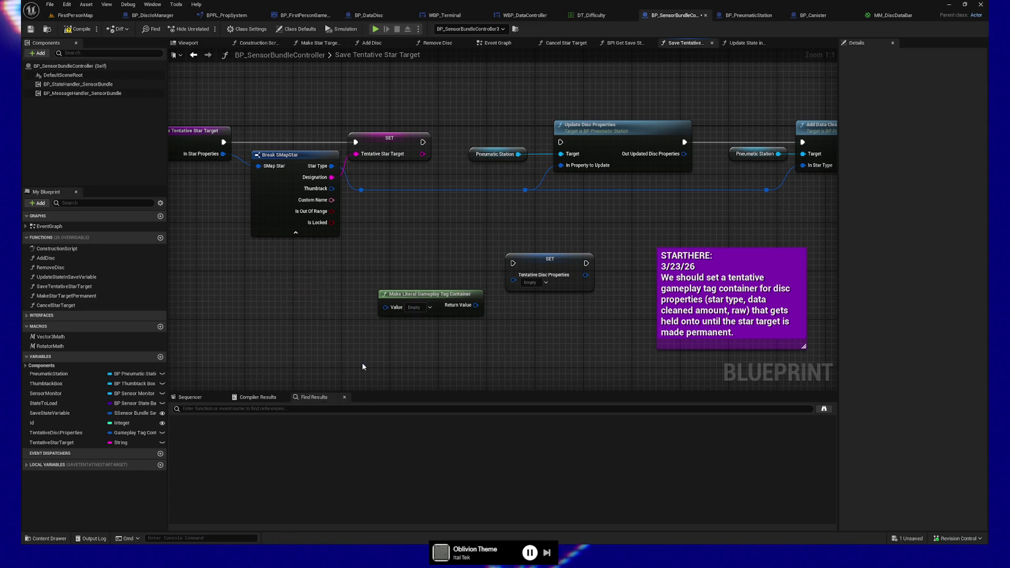
- Connect the literal container's Return Value to Add Gameplay Tag's Tag Container and reposition both nodes
drag(307, 282, 349, 331)
drag(481, 291, 286, 301)
mouse_move(339, 281)
mouse_down()
mouse_move(333, 311)
mouse_move(371, 323)
mouse_up()
drag(406, 359, 225, 301)
mouse_move(389, 308)
mouse_down()
mouse_move(485, 260)
mouse_move(505, 351)
mouse_up()
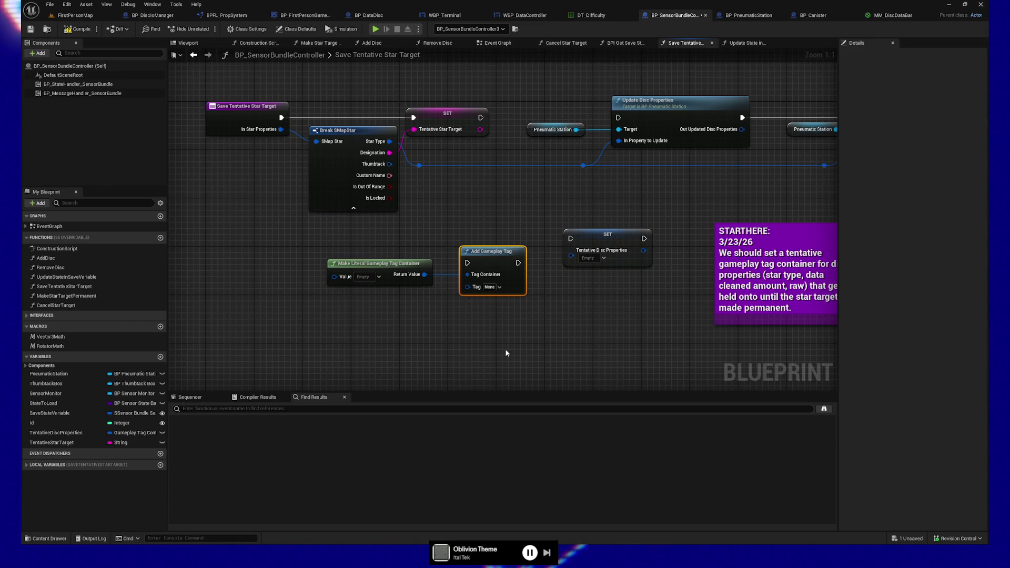
- Delete Add Gameplay Tag, then add and discard a Make Gameplay Tag Container from Tag node
drag(490, 230, 478, 223)
key(Delete)
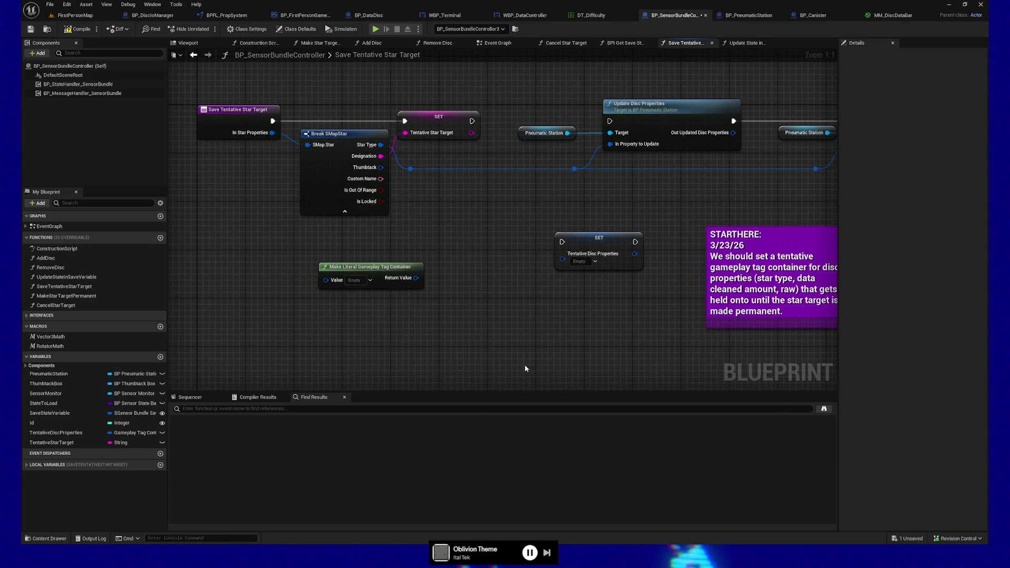
right_click(435, 312)
text(gameplay tag)
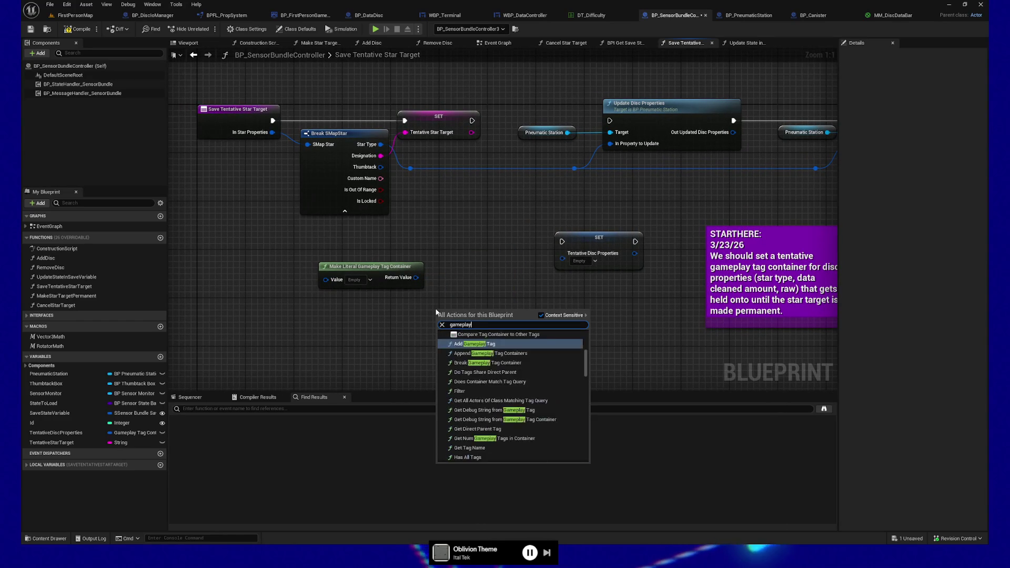
scroll(527, 418, down, 3)
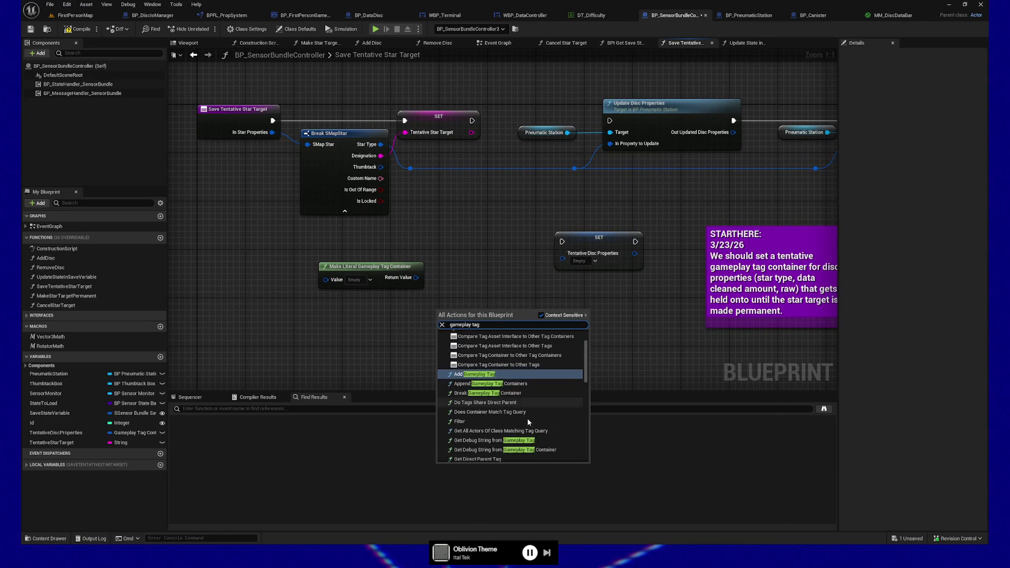
scroll(555, 421, down, 3)
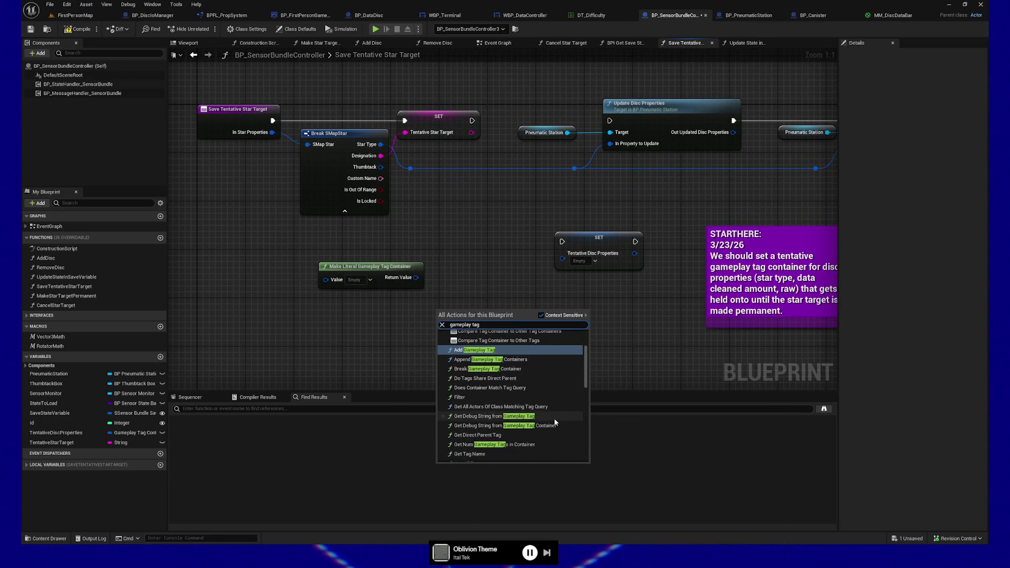
scroll(542, 412, down, 1)
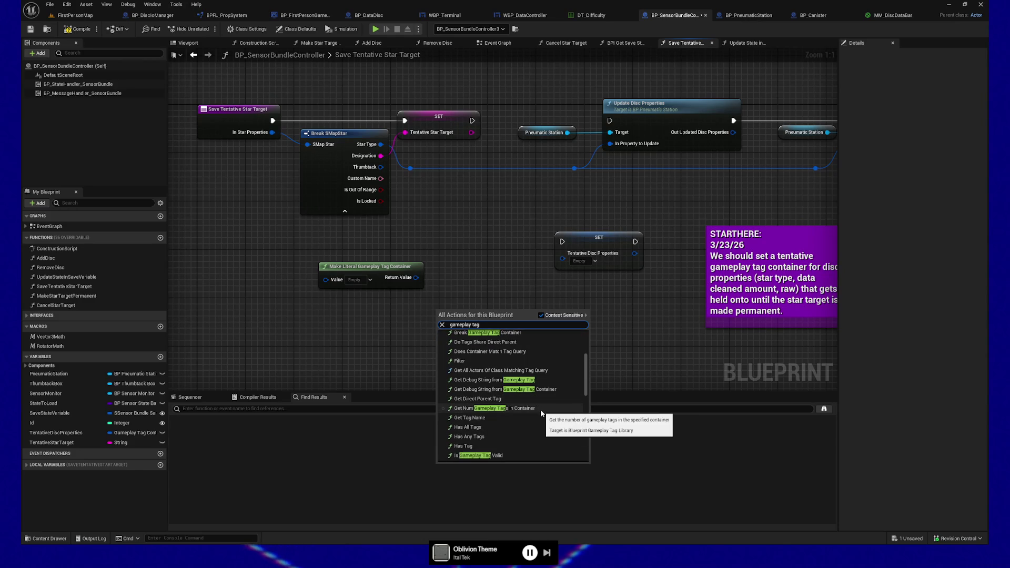
scroll(551, 409, down, 1)
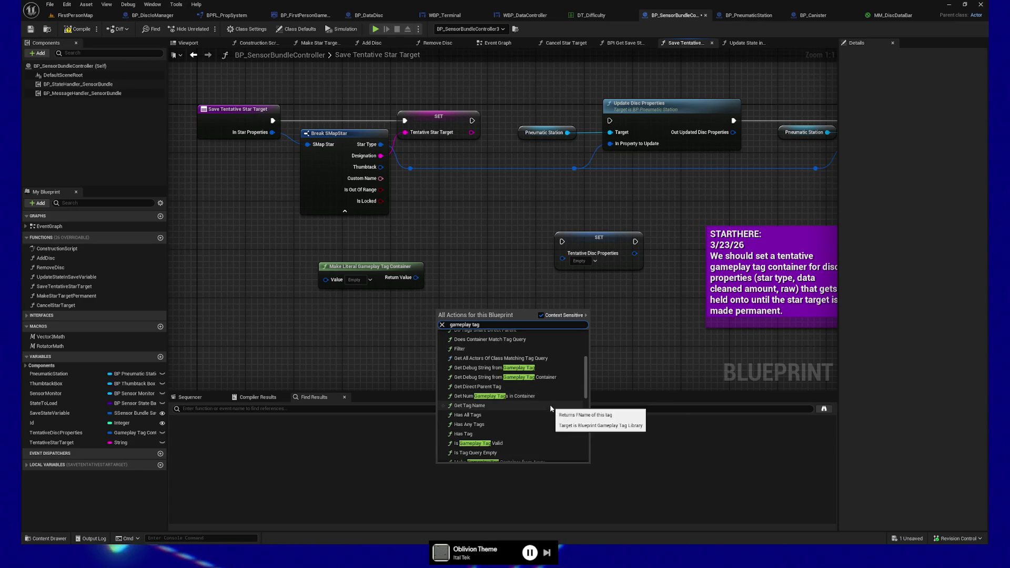
scroll(551, 408, down, 2)
scroll(551, 408, down, 2)
scroll(550, 408, down, 1)
scroll(557, 408, down, 1)
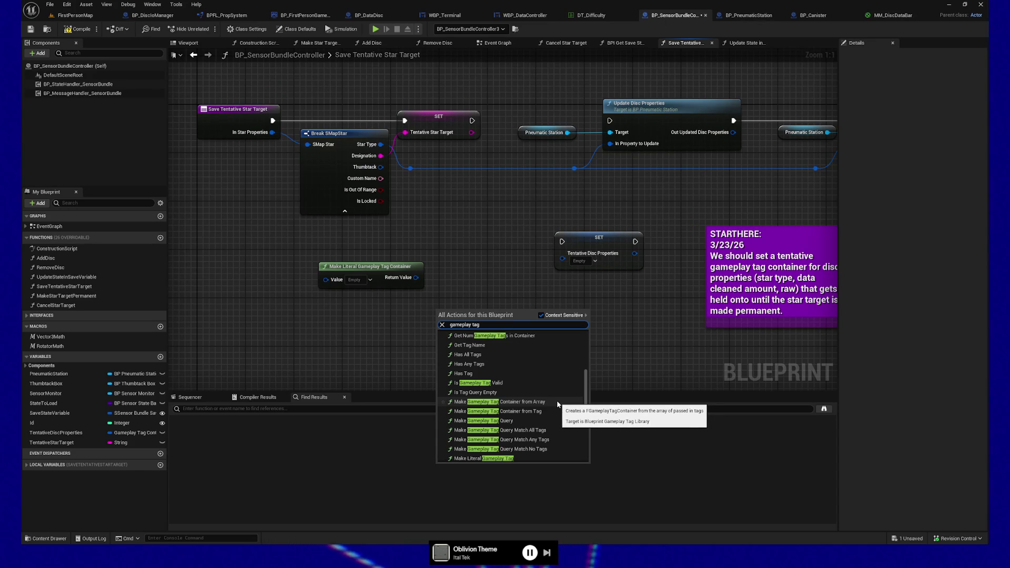
click(551, 410)
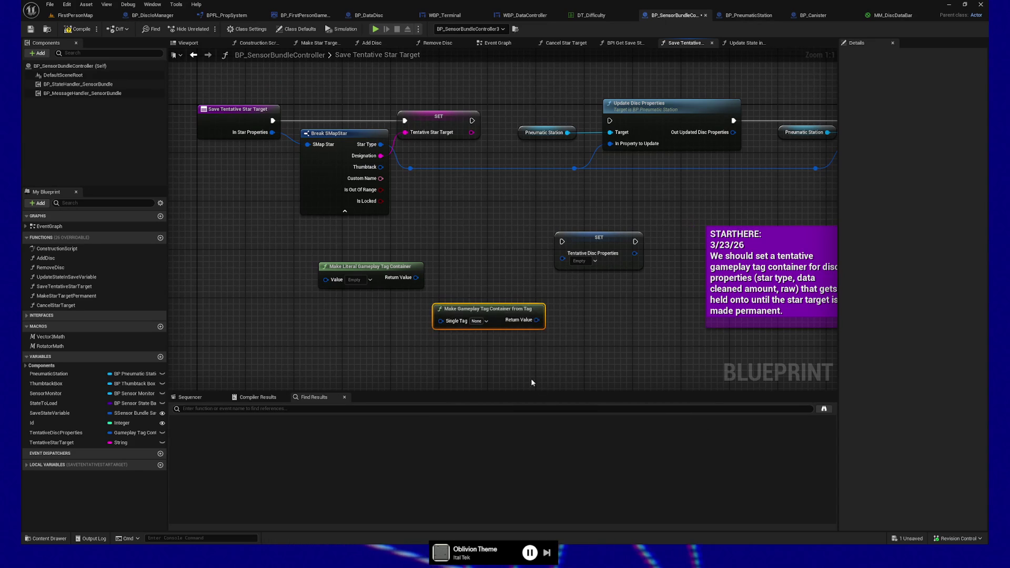
drag(500, 308, 488, 321)
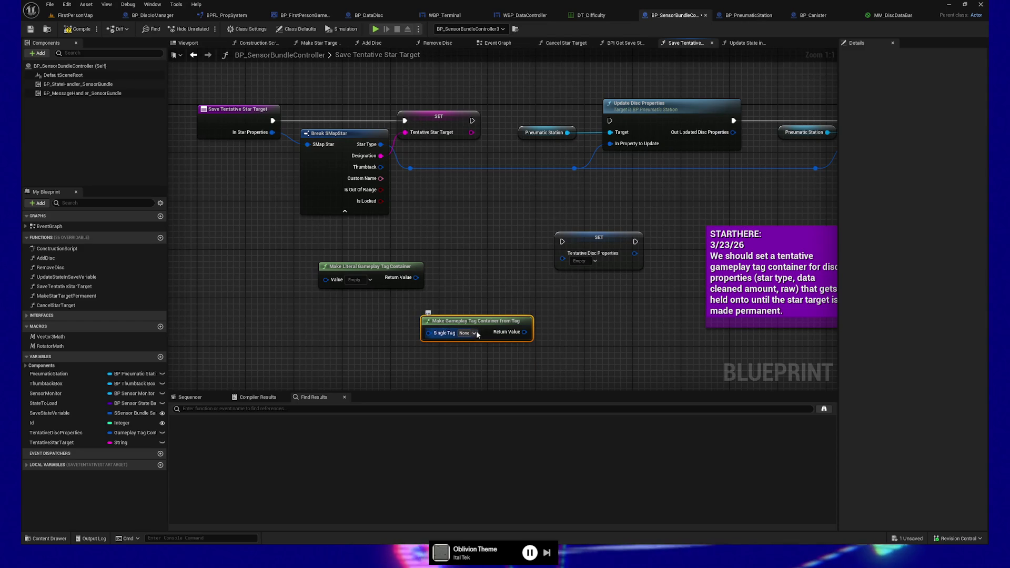
key(Delete)
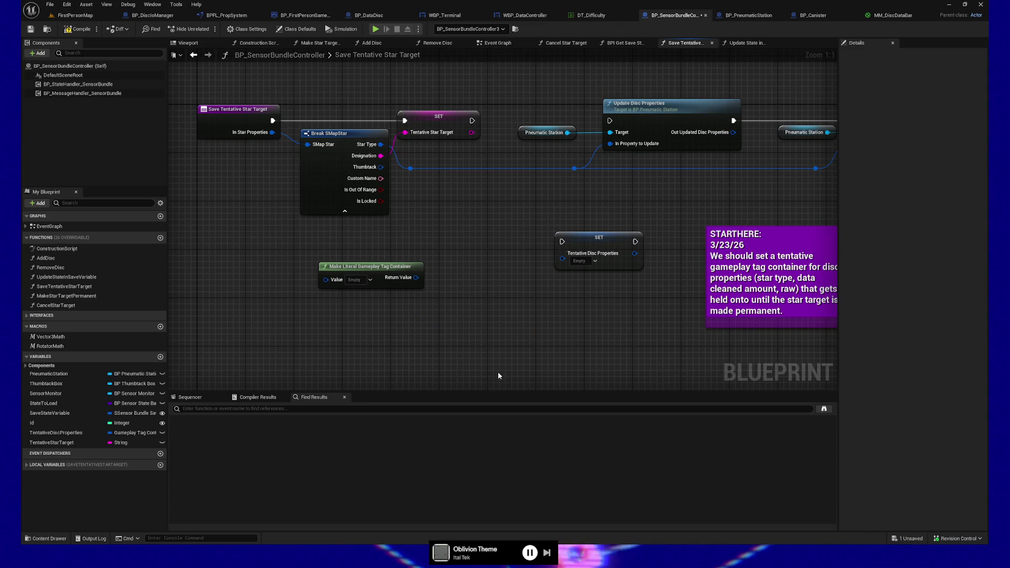
right_click(421, 324)
- Add a Make Gameplay Tag Container from Array node to the graph
text(make gameplay tag)
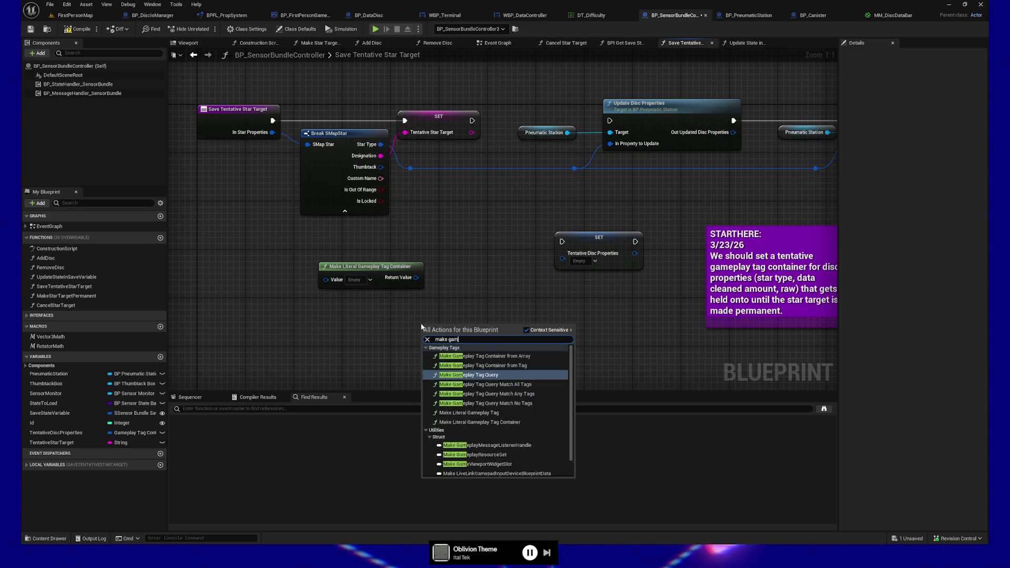
click(526, 357)
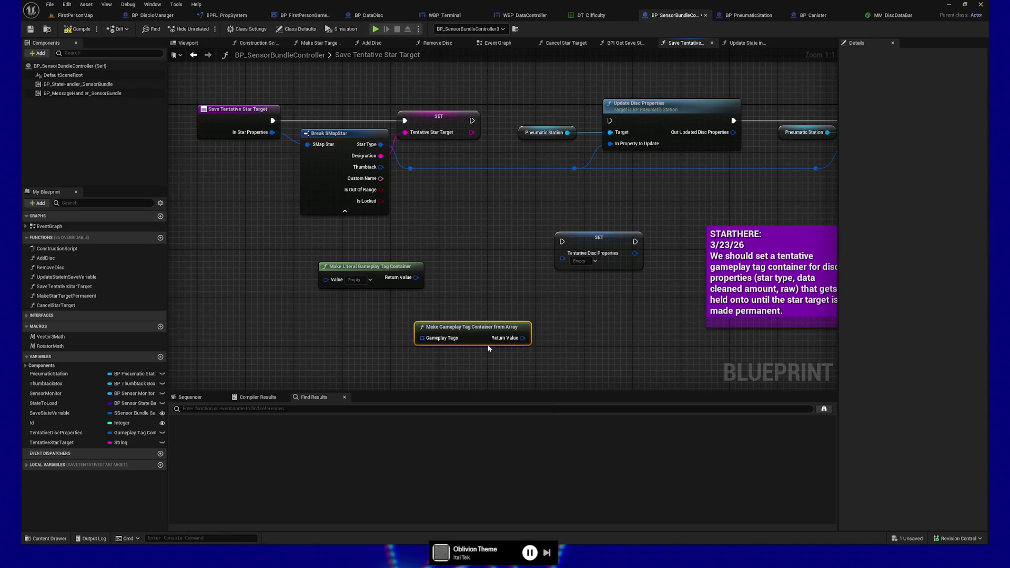
mouse_move(428, 334)
mouse_down()
mouse_move(340, 343)
mouse_move(368, 343)
mouse_move(349, 323)
mouse_up()
click(348, 324)
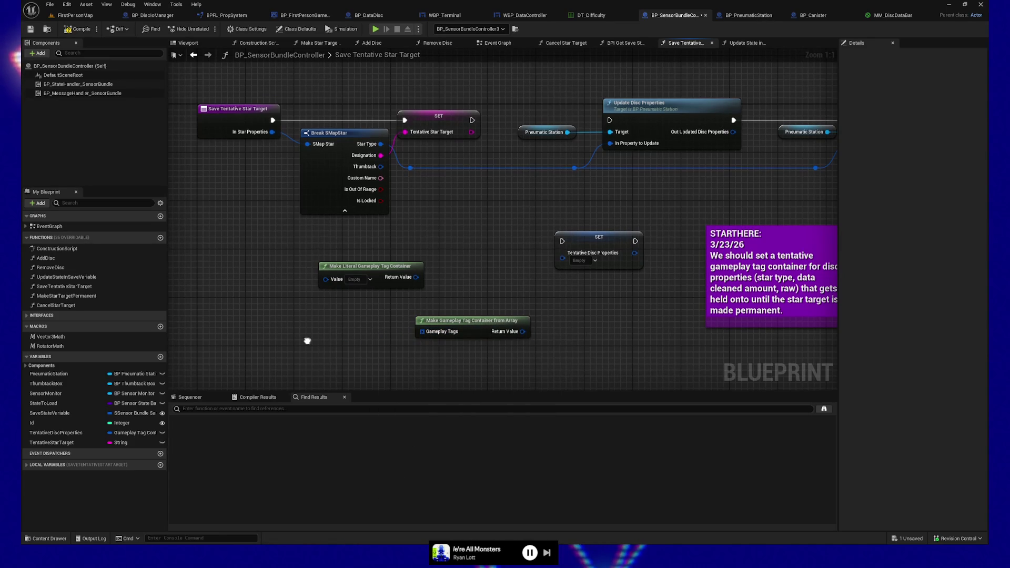
- Add a Make Literal Gameplay Tag feeding a new Make Array, deleting the literal container
right_click(309, 343)
text(make literal gamepl)
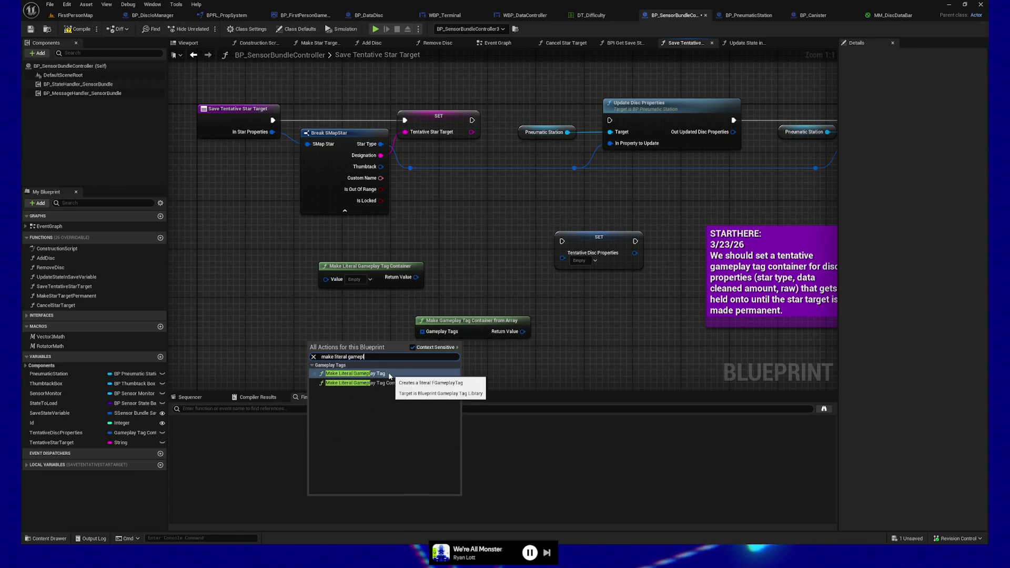
click(386, 374)
mouse_move(363, 345)
mouse_down()
mouse_move(271, 305)
mouse_move(352, 320)
mouse_up()
click(368, 266)
key(Delete)
text(make array)
click(383, 364)
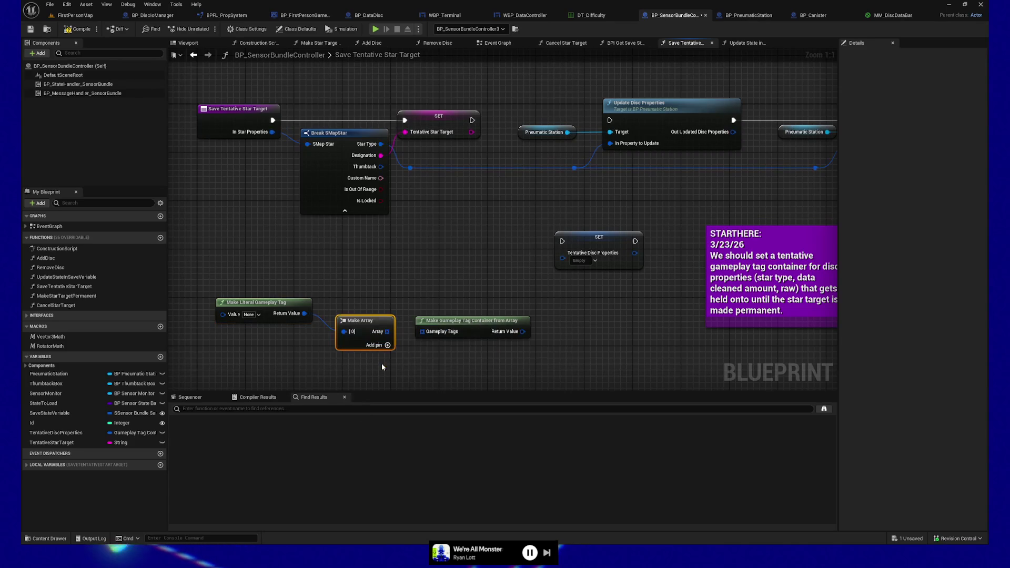
- Wire Make Array into the container node and the container into SET Tentative Disc Properties
drag(388, 332, 428, 336)
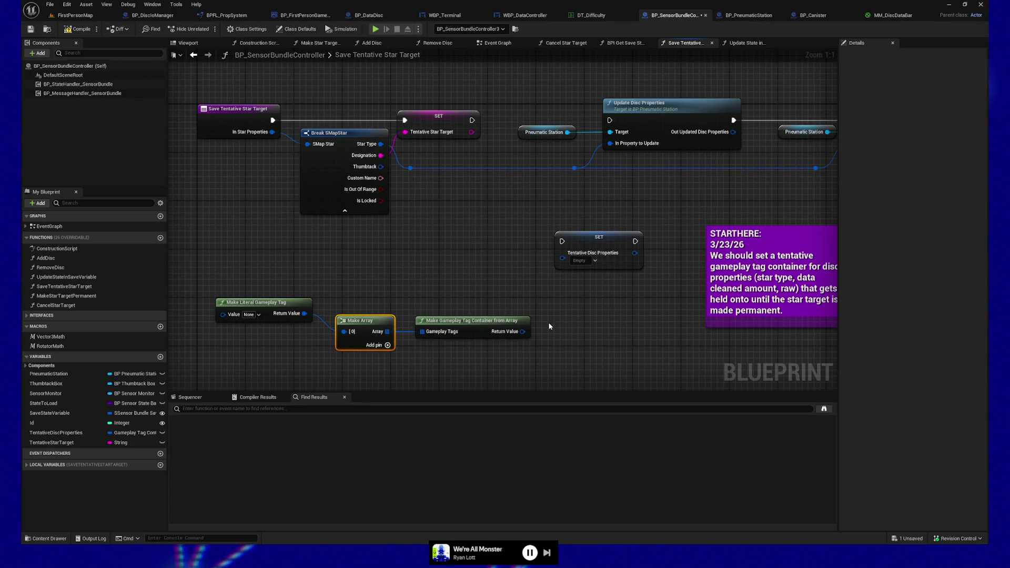
drag(523, 331, 562, 253)
mouse_move(249, 270)
mouse_down()
mouse_move(280, 271)
mouse_move(411, 354)
mouse_move(447, 347)
mouse_move(478, 271)
mouse_move(492, 272)
mouse_up()
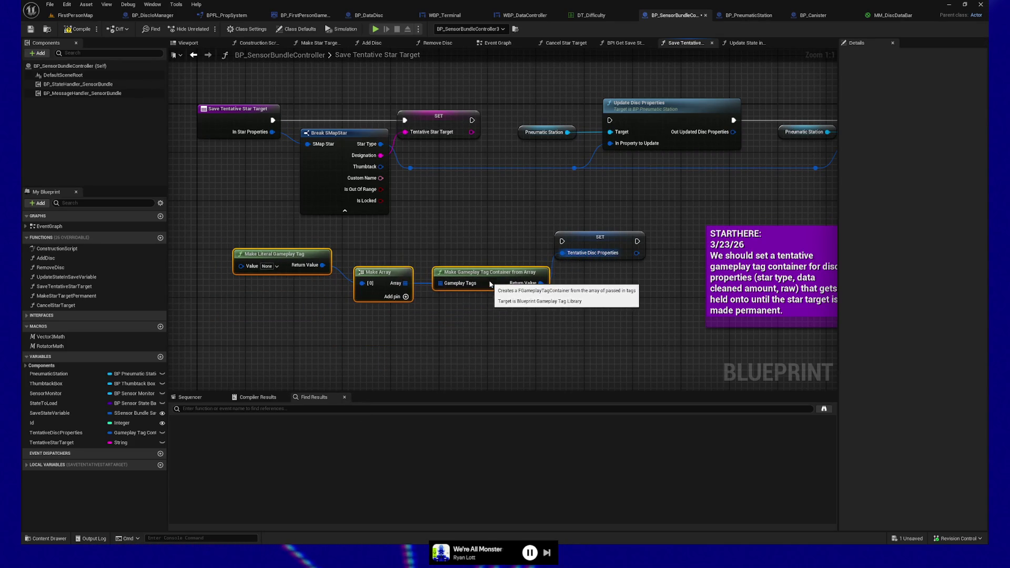
drag(613, 239, 618, 270)
- Feed Break SMapStar's tag into Make Array [0] and the literal tag into a second entry
drag(285, 243, 621, 348)
click(604, 241)
drag(268, 247, 639, 339)
drag(395, 300, 432, 289)
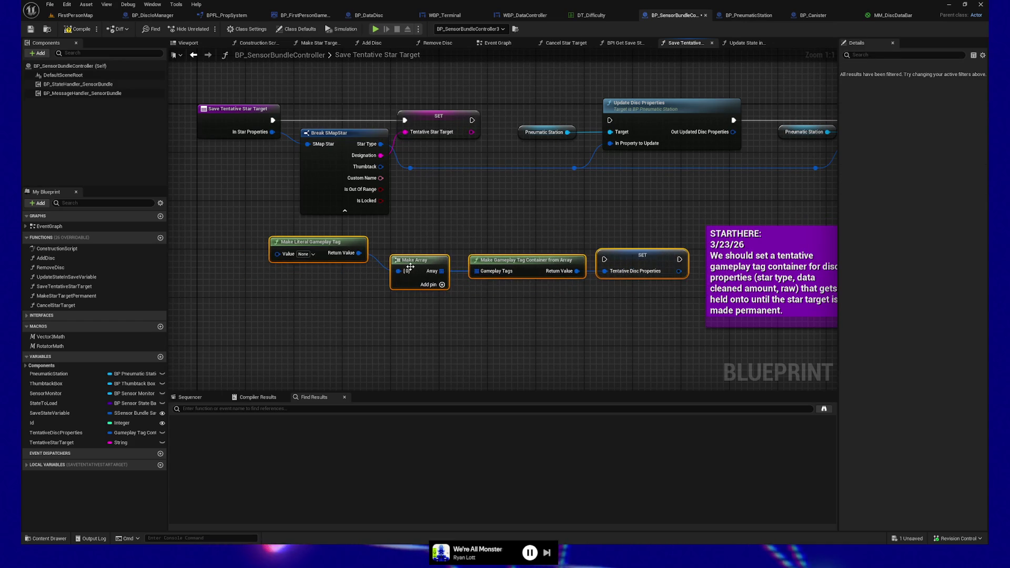
click(431, 286)
click(380, 266)
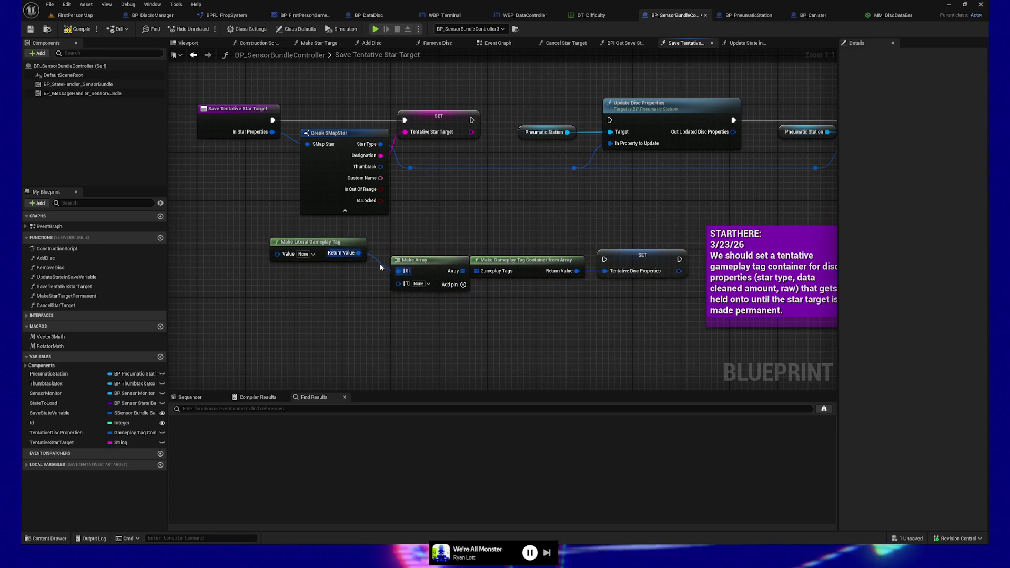
drag(359, 253, 398, 284)
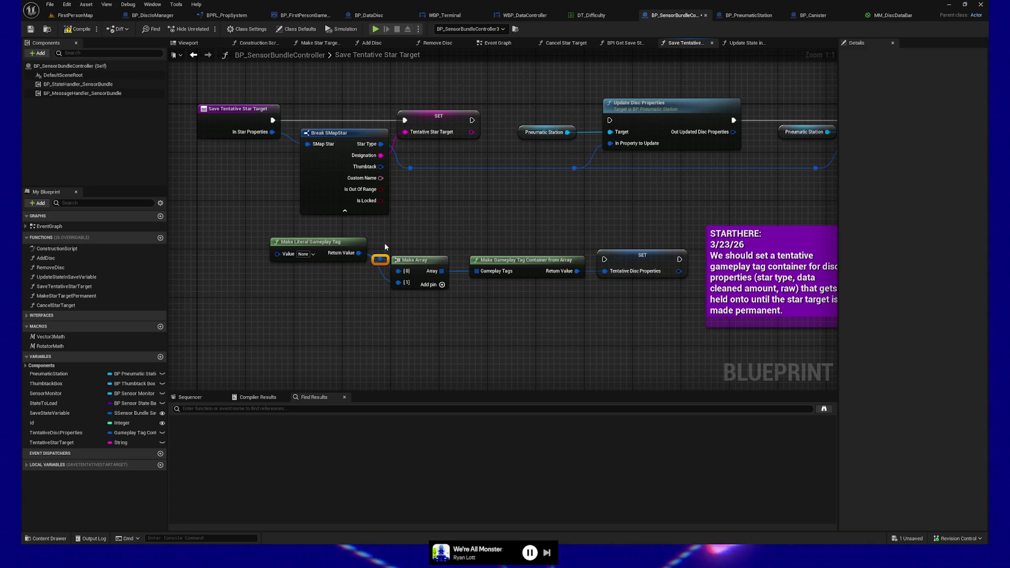
key(Delete)
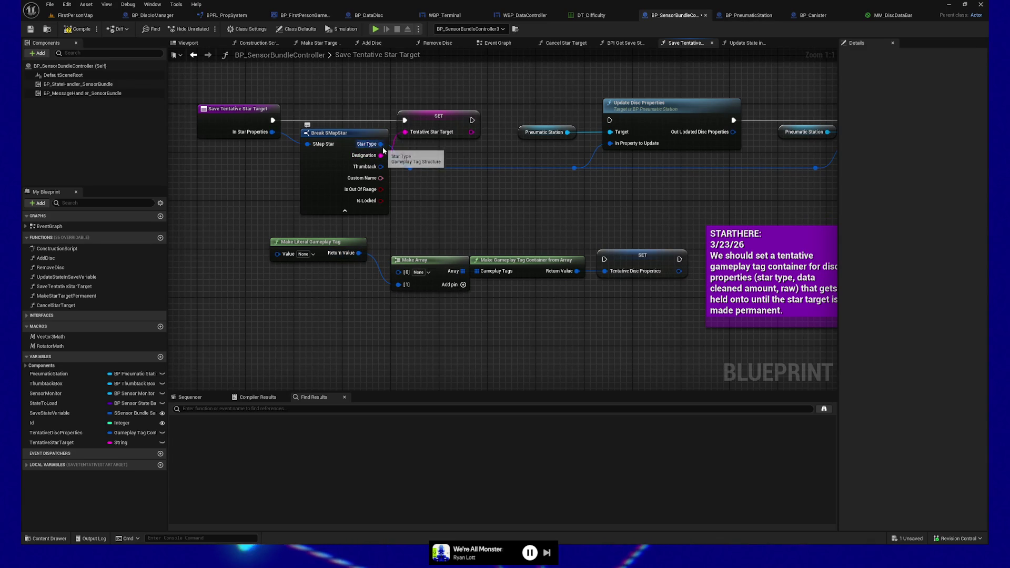
drag(381, 166, 398, 271)
- Move the STARTHERE note down and rearrange the four lower tag-container nodes
drag(455, 232, 430, 238)
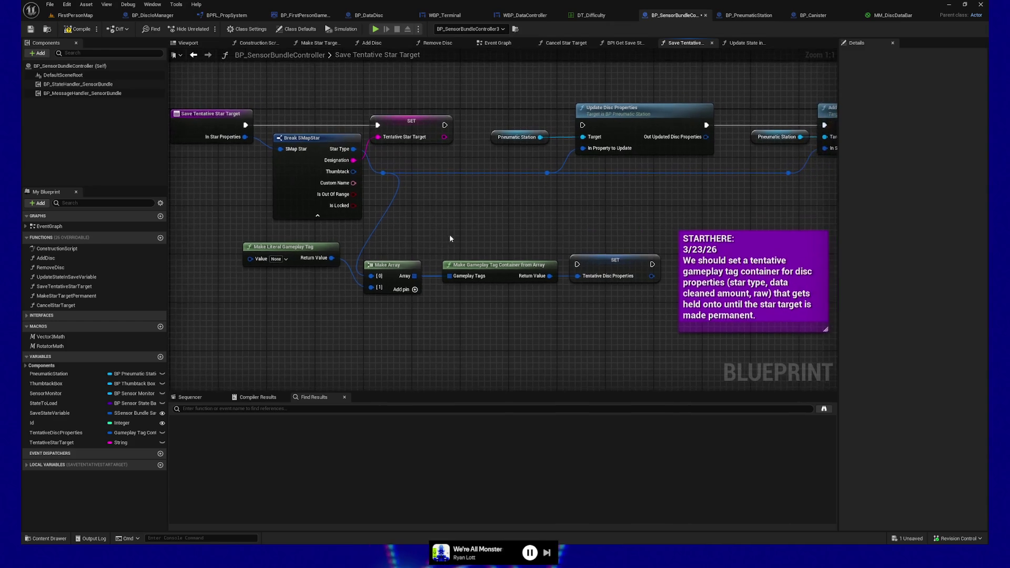
mouse_move(729, 246)
mouse_down()
mouse_move(705, 318)
mouse_move(650, 324)
mouse_move(702, 335)
mouse_move(675, 381)
mouse_up()
drag(600, 305, 237, 231)
mouse_move(621, 270)
mouse_down()
mouse_move(747, 258)
mouse_move(753, 245)
mouse_up()
drag(674, 316, 570, 340)
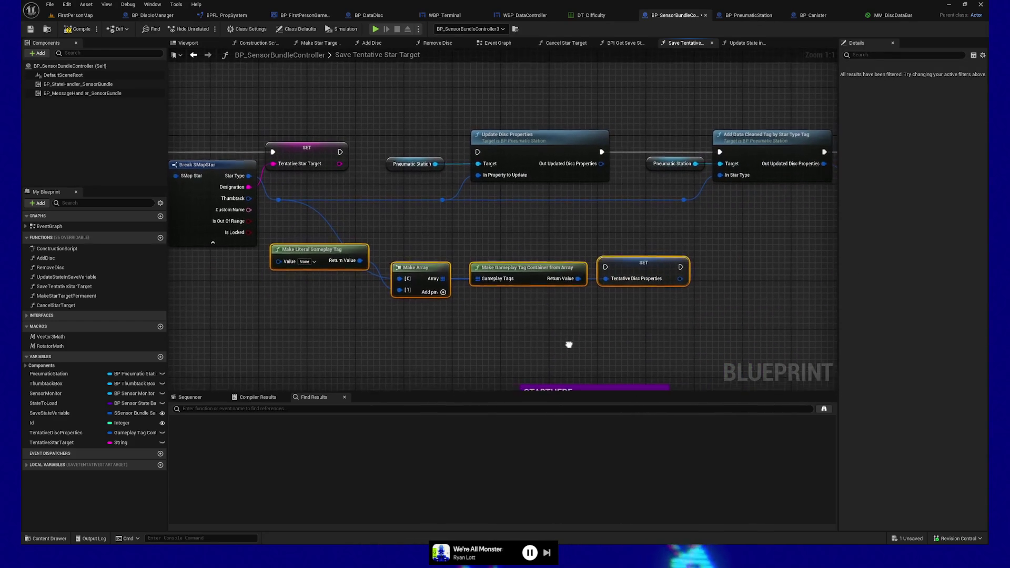
click(337, 263)
drag(337, 263, 337, 305)
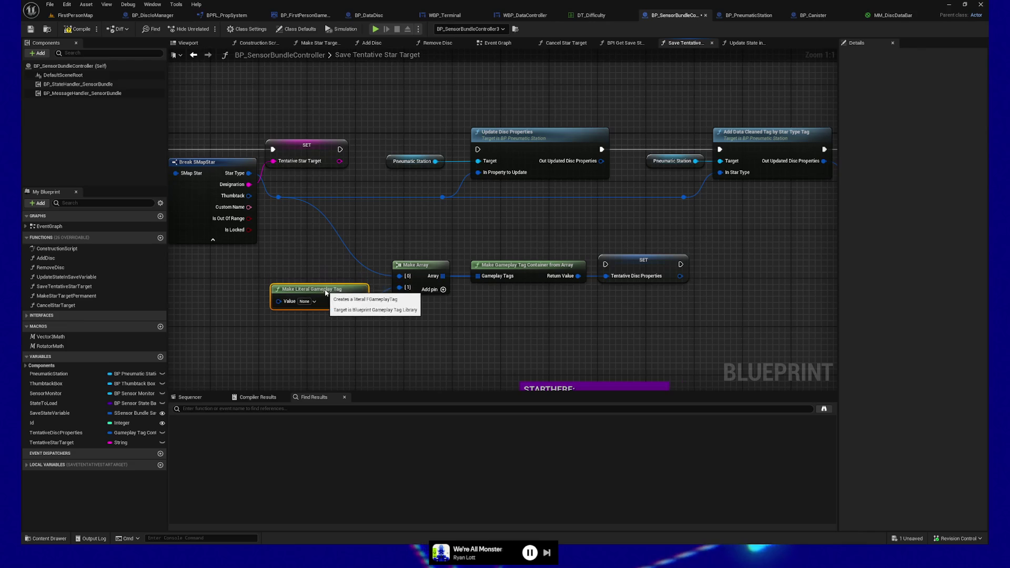
drag(471, 312, 449, 306)
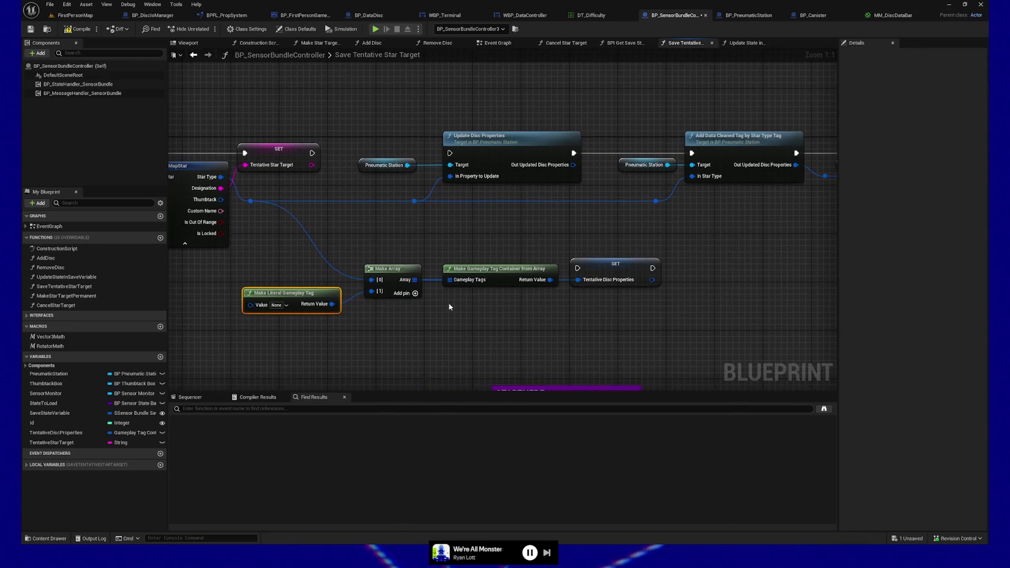
drag(326, 262, 658, 349)
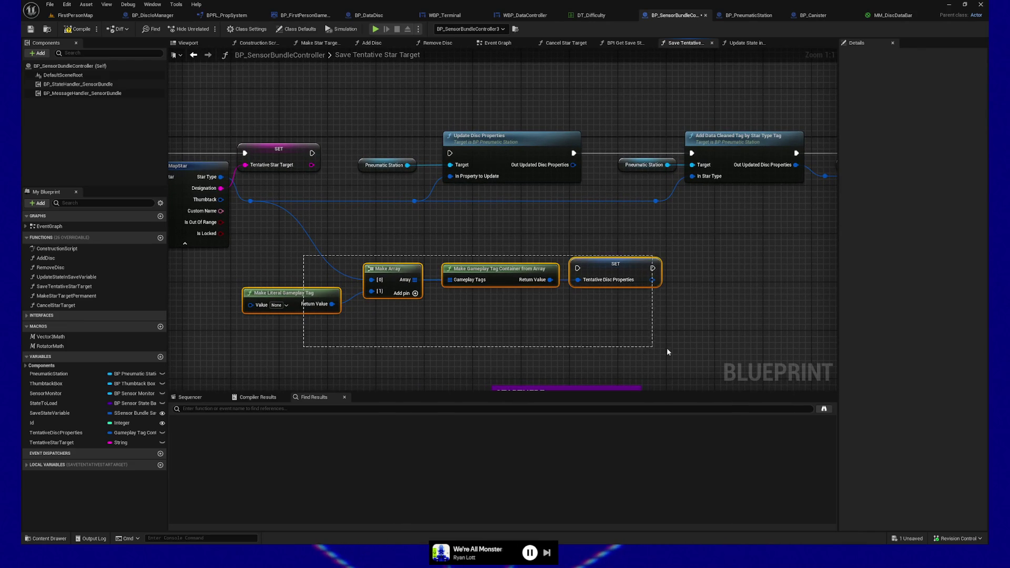
mouse_move(618, 274)
mouse_down()
mouse_move(619, 257)
mouse_move(605, 267)
mouse_up()
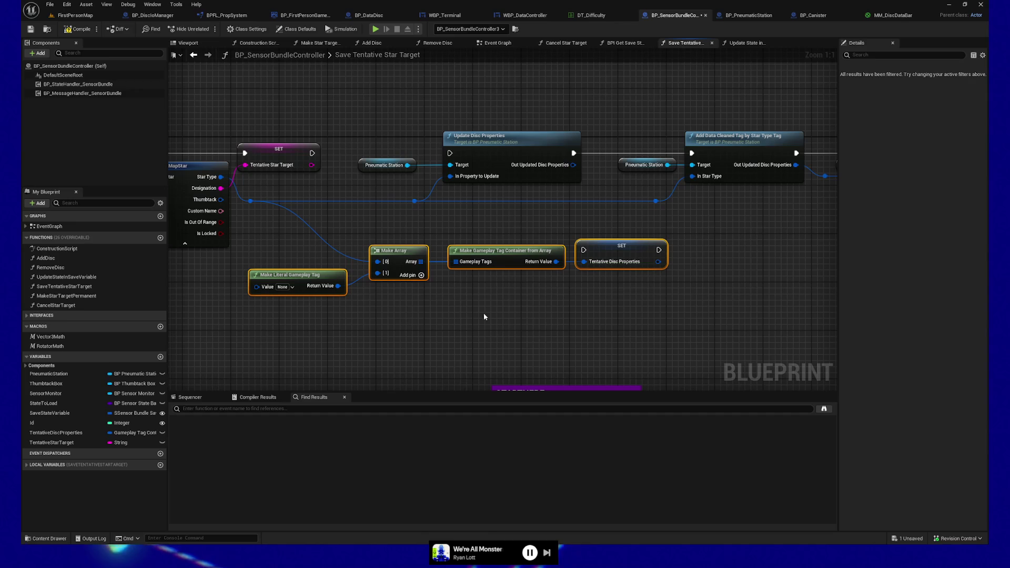
click(301, 276)
drag(301, 276, 313, 276)
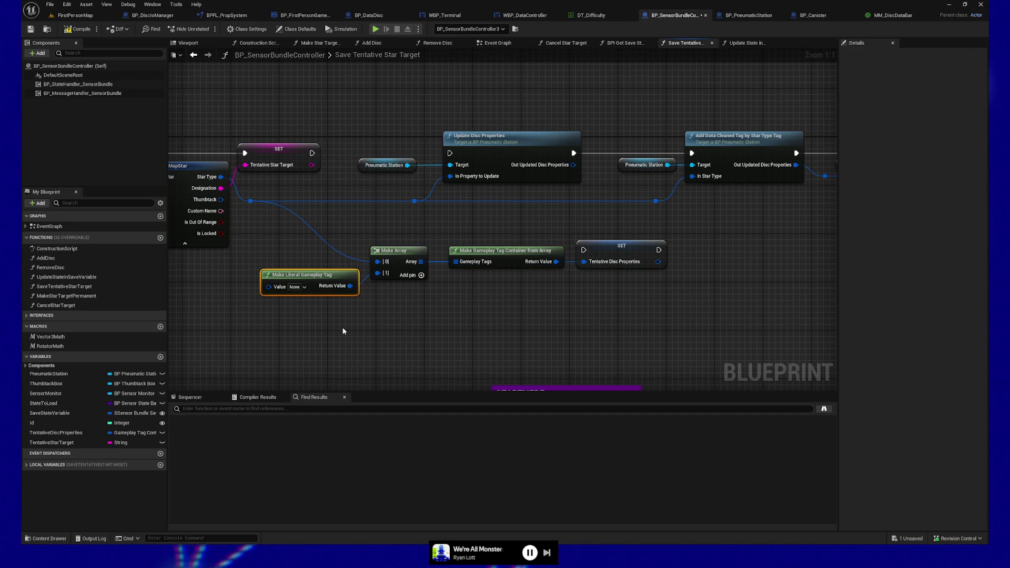
drag(389, 223, 408, 293)
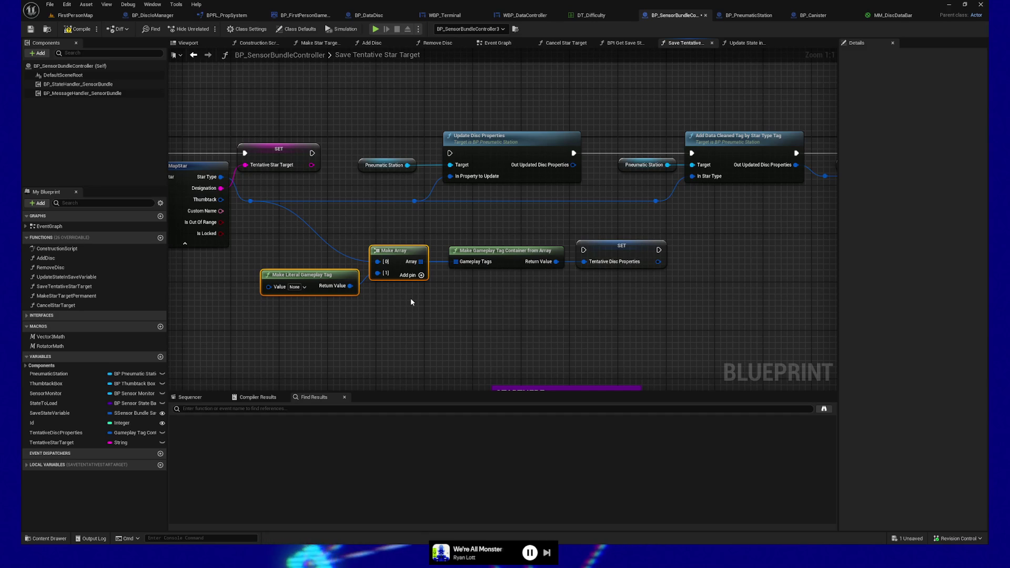
- Nudge the Make Array and Make Gameplay Tag Container nodes slightly lower, then return to Break SMapStar
drag(473, 314, 442, 321)
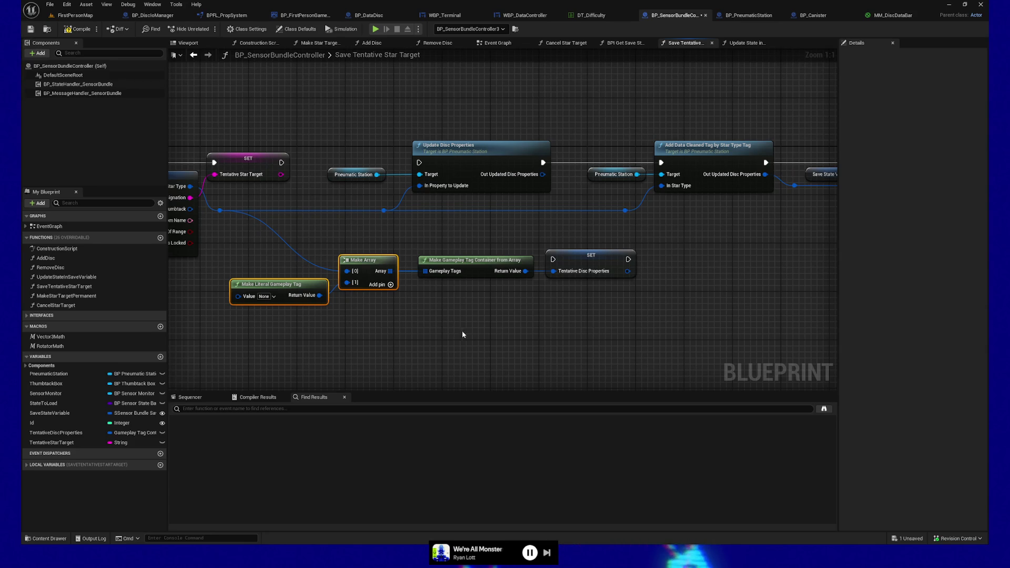
drag(467, 338, 499, 346)
mouse_move(311, 255)
mouse_down()
mouse_move(501, 343)
mouse_move(420, 342)
mouse_up()
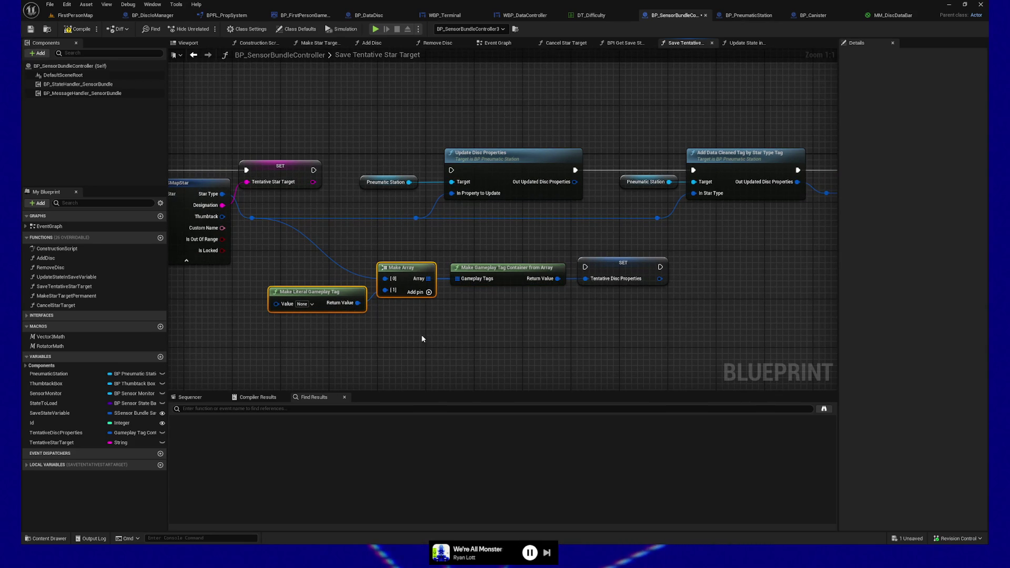
mouse_move(523, 257)
mouse_down()
mouse_move(575, 320)
mouse_move(554, 331)
mouse_move(293, 246)
mouse_move(485, 342)
mouse_move(466, 338)
mouse_move(462, 350)
mouse_up()
key(Down)
key(Down)
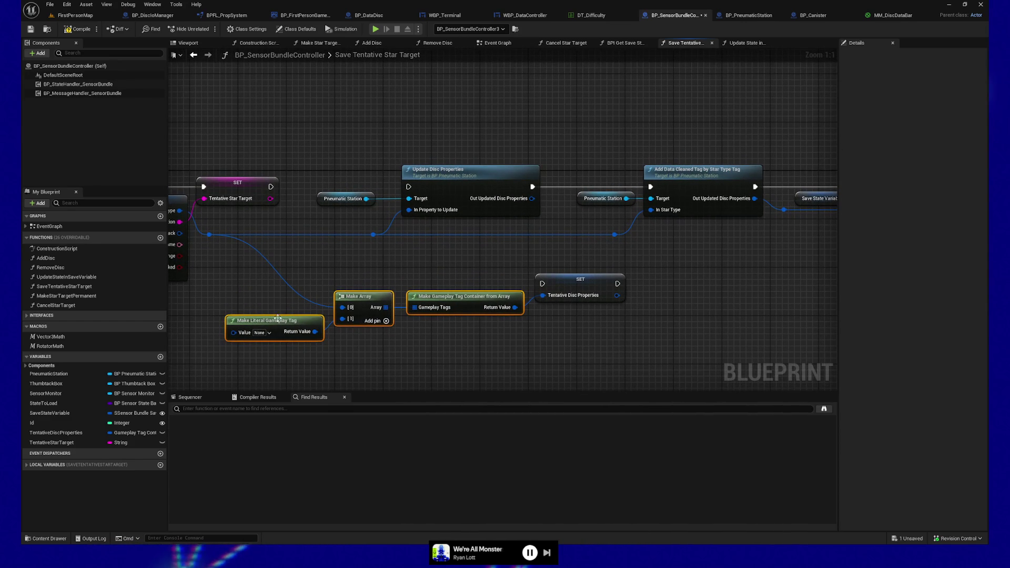
mouse_move(254, 298)
mouse_down()
mouse_move(422, 341)
mouse_move(512, 343)
mouse_up()
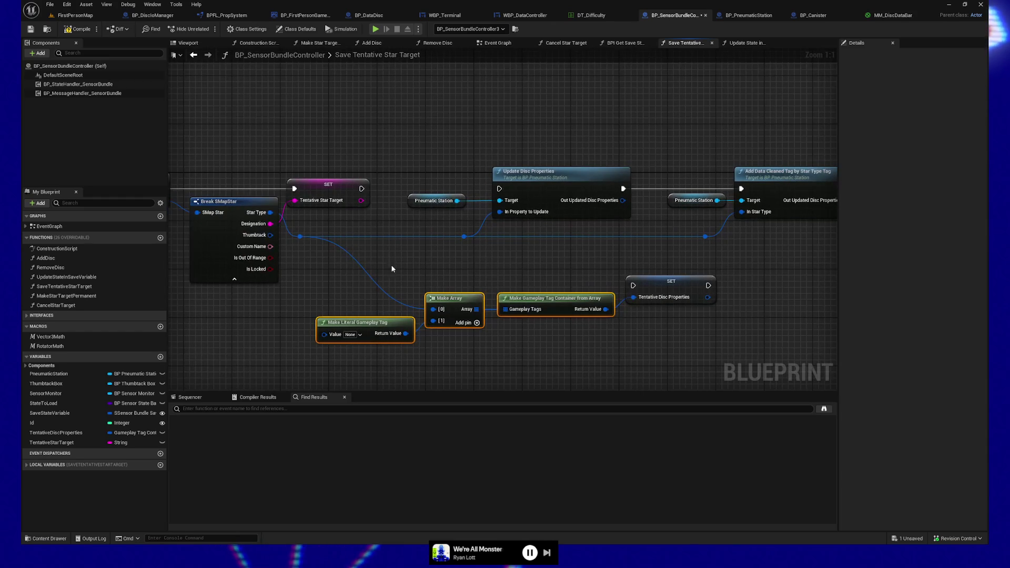
double_click(779, 189)
mouse_move(667, 191)
mouse_down()
mouse_move(582, 120)
mouse_move(550, 114)
mouse_up()
mouse_move(362, 211)
mouse_down()
mouse_move(437, 220)
mouse_move(388, 225)
mouse_move(448, 221)
mouse_move(306, 210)
mouse_up()
mouse_move(620, 293)
mouse_down()
mouse_move(387, 293)
mouse_move(472, 289)
mouse_up()
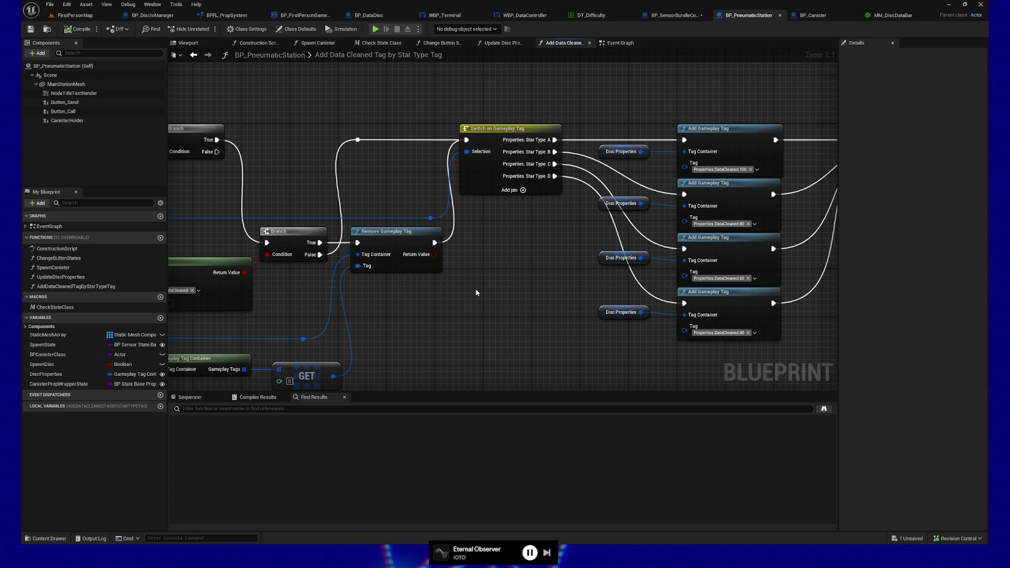
mouse_move(471, 296)
mouse_down()
mouse_move(573, 286)
mouse_move(528, 281)
mouse_move(614, 222)
mouse_up()
mouse_move(183, 234)
mouse_down()
mouse_move(273, 243)
mouse_move(420, 300)
mouse_move(409, 298)
mouse_up()
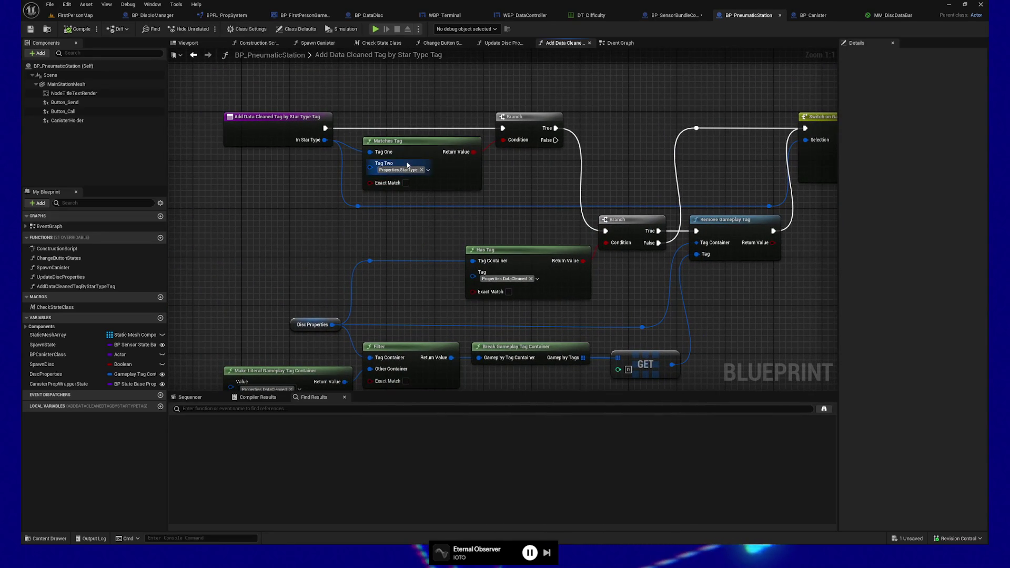
mouse_move(562, 204)
mouse_down()
mouse_move(497, 149)
mouse_move(488, 153)
mouse_up()
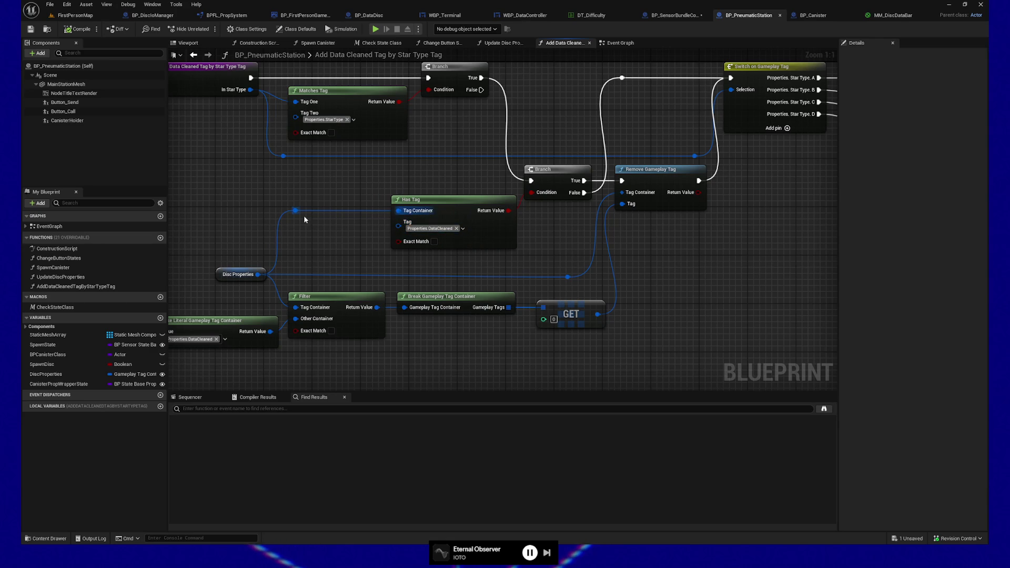
drag(316, 258, 349, 243)
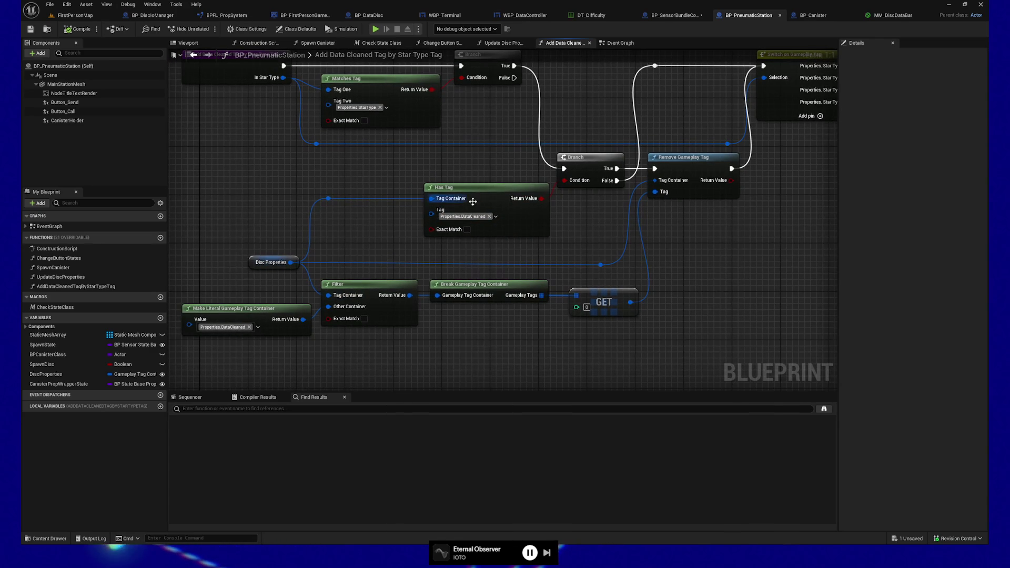
drag(414, 256, 345, 256)
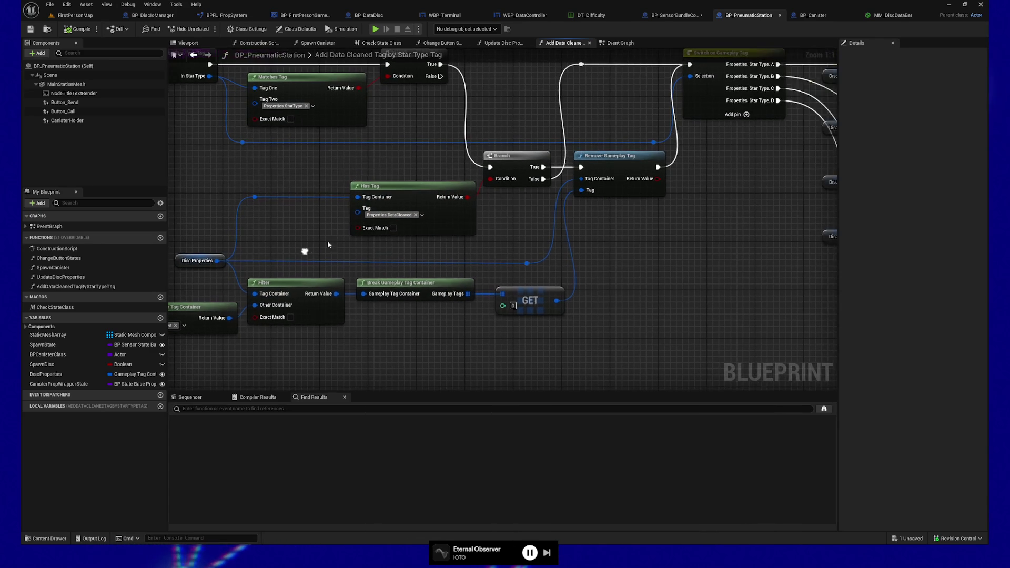
drag(586, 77, 541, 99)
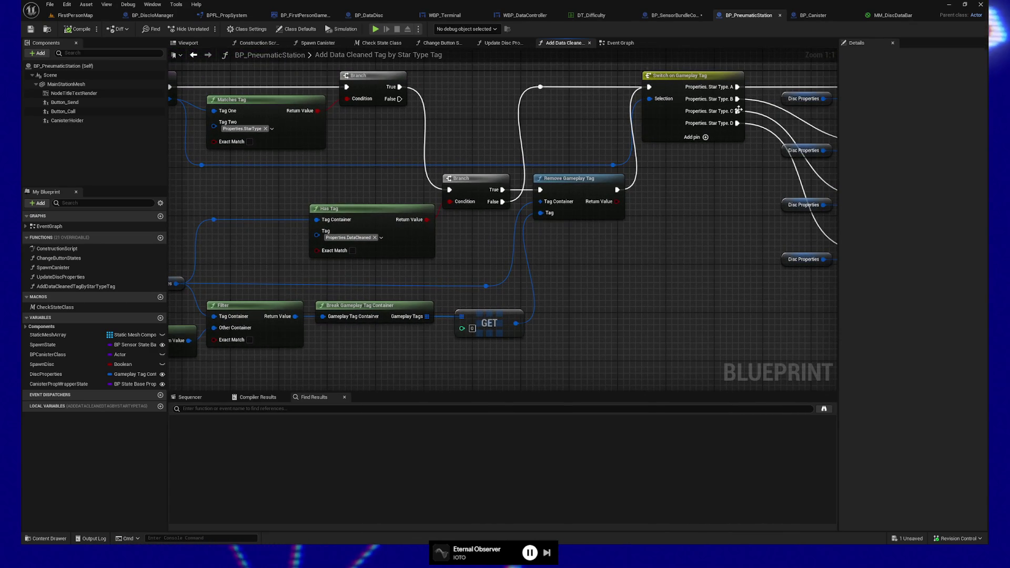
drag(578, 269, 626, 253)
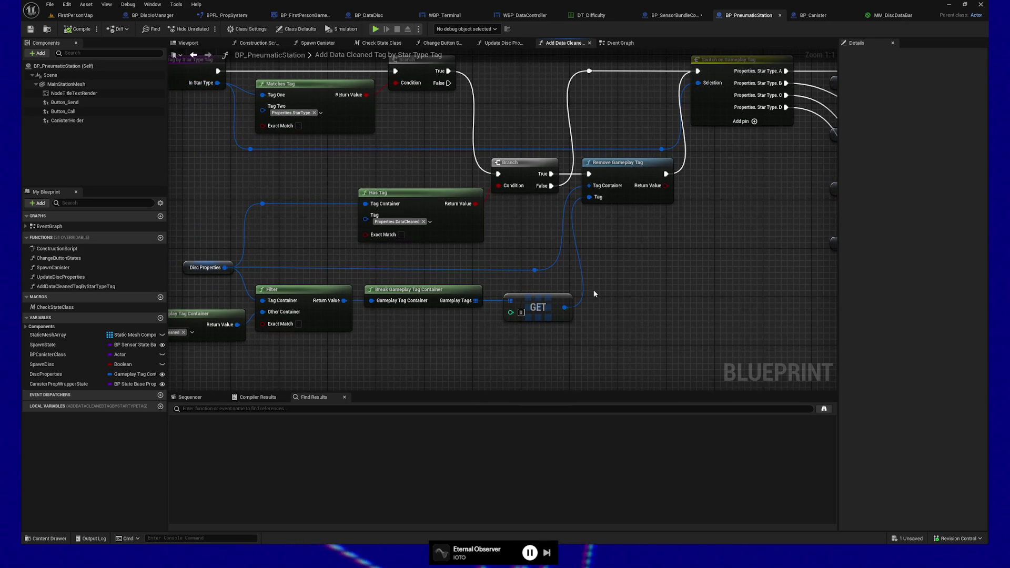
mouse_move(699, 177)
mouse_down()
mouse_move(582, 255)
mouse_move(392, 270)
mouse_up()
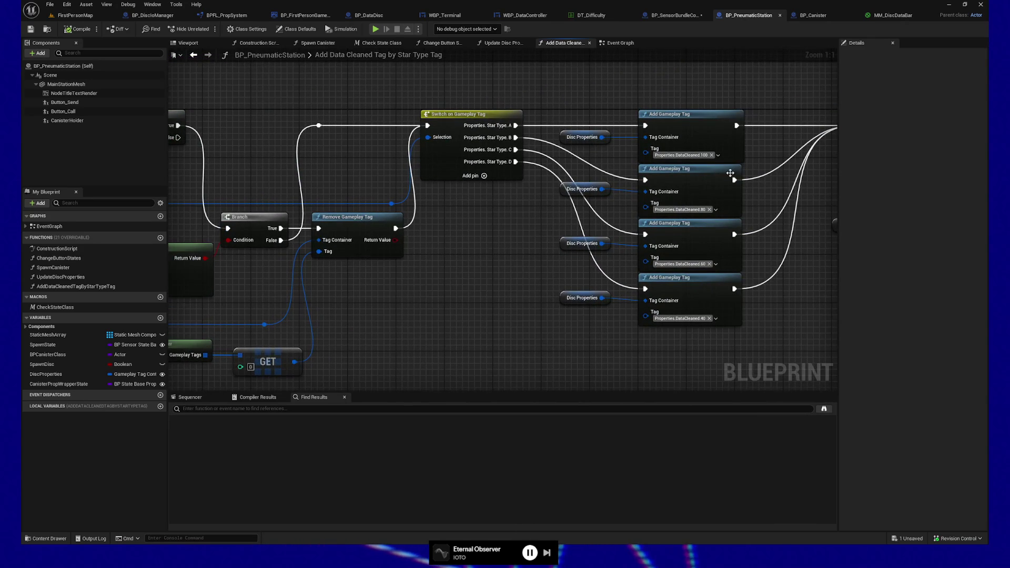
drag(595, 127, 749, 332)
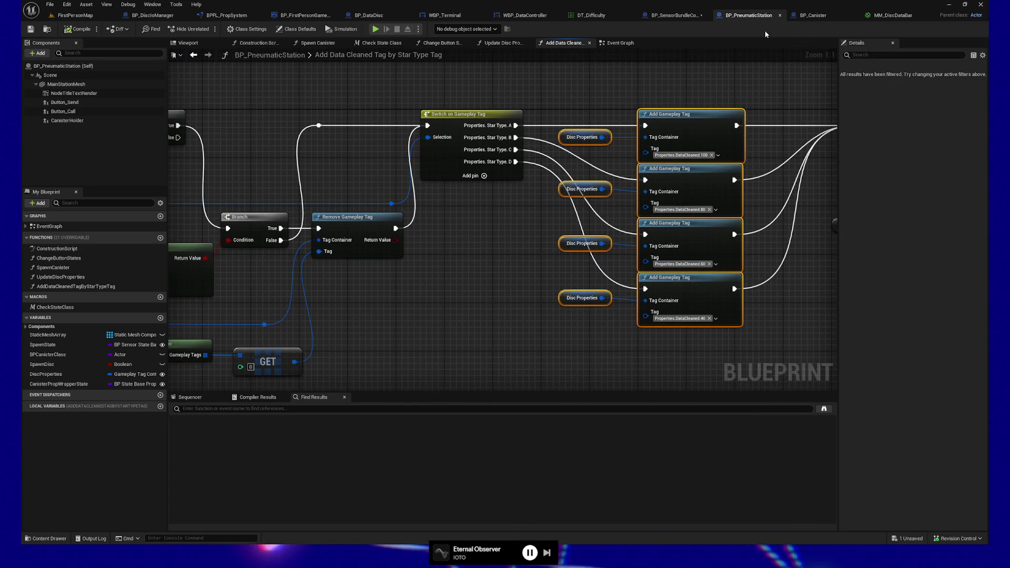
click(679, 16)
mouse_move(460, 261)
mouse_down()
mouse_move(590, 256)
mouse_move(457, 234)
mouse_move(496, 253)
mouse_up()
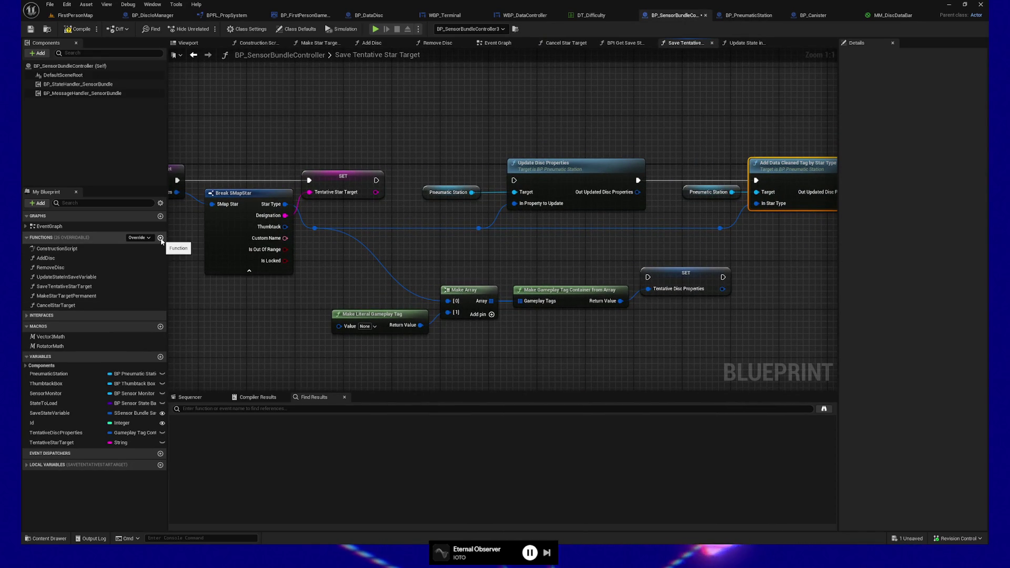
- Add a function to BP_SensorBundleController named GetDataCleanedTagFromStarTypeTag
click(160, 238)
text(S)
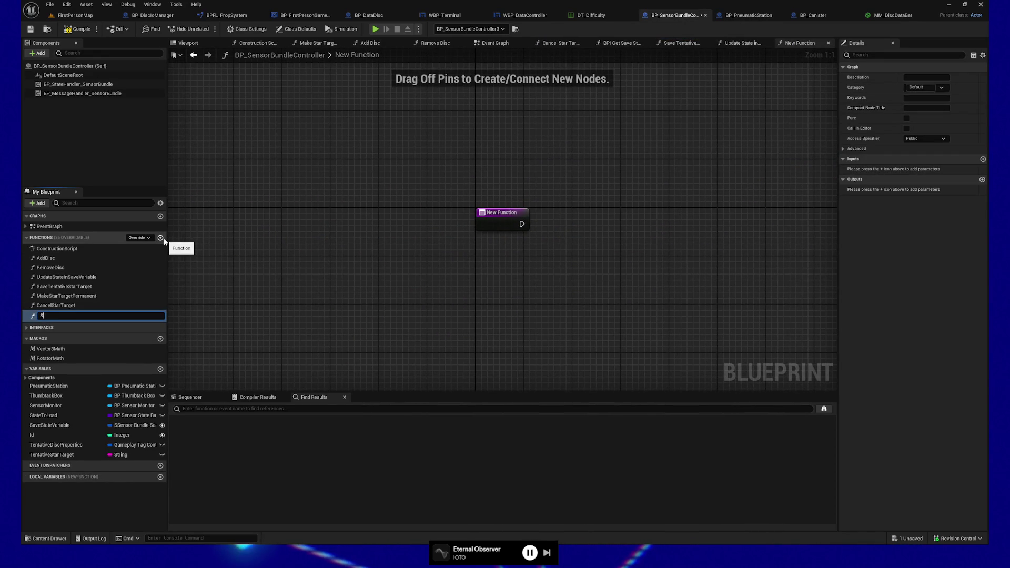
click(347, 271)
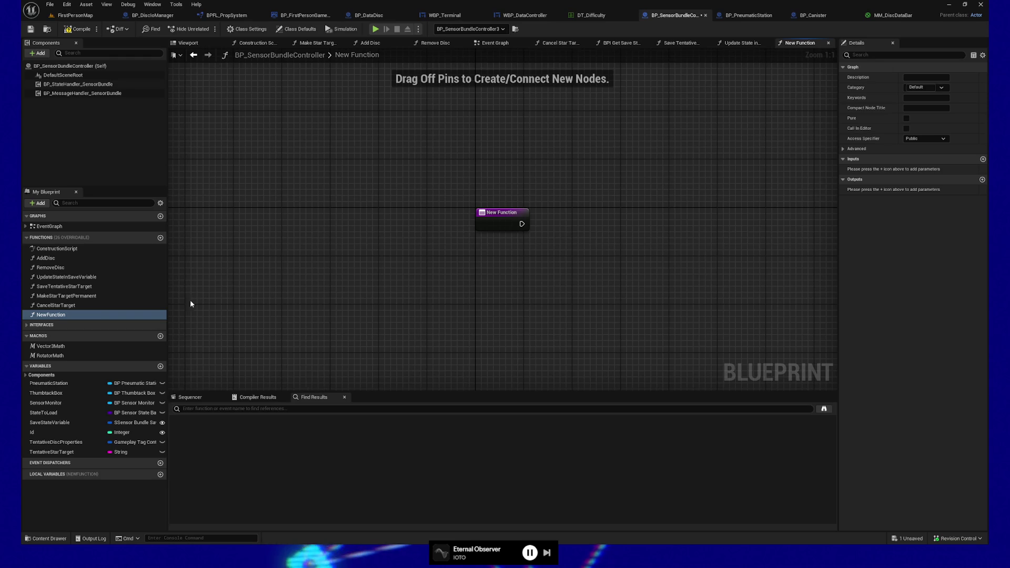
click(105, 315)
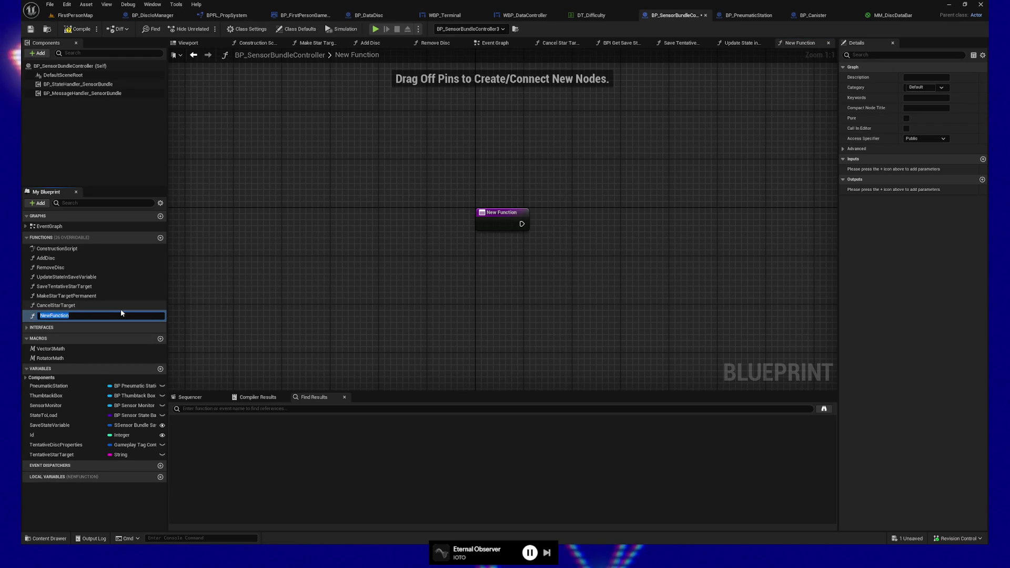
text(Get)
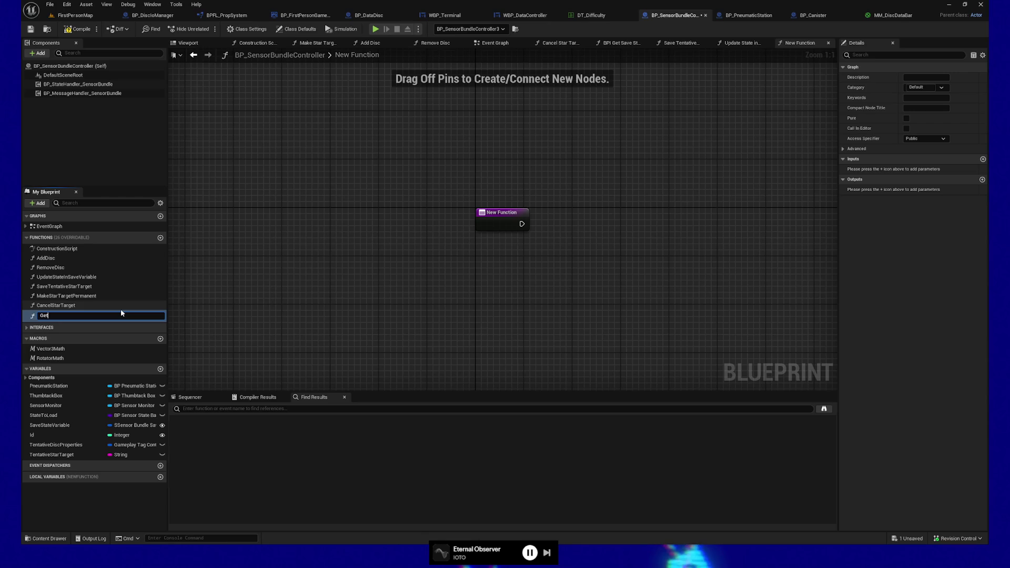
text(DataClean)
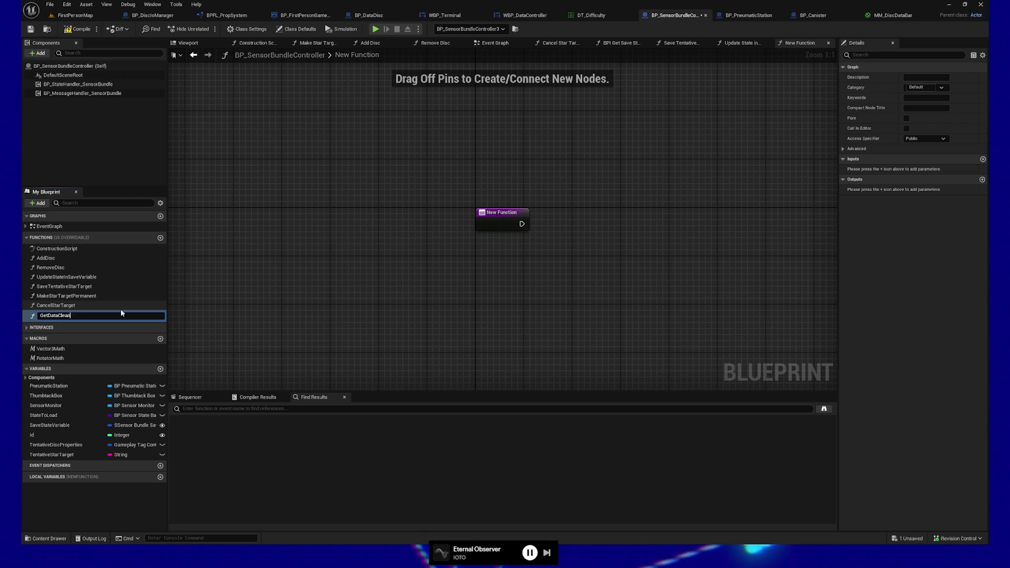
text(edTagFromSta)
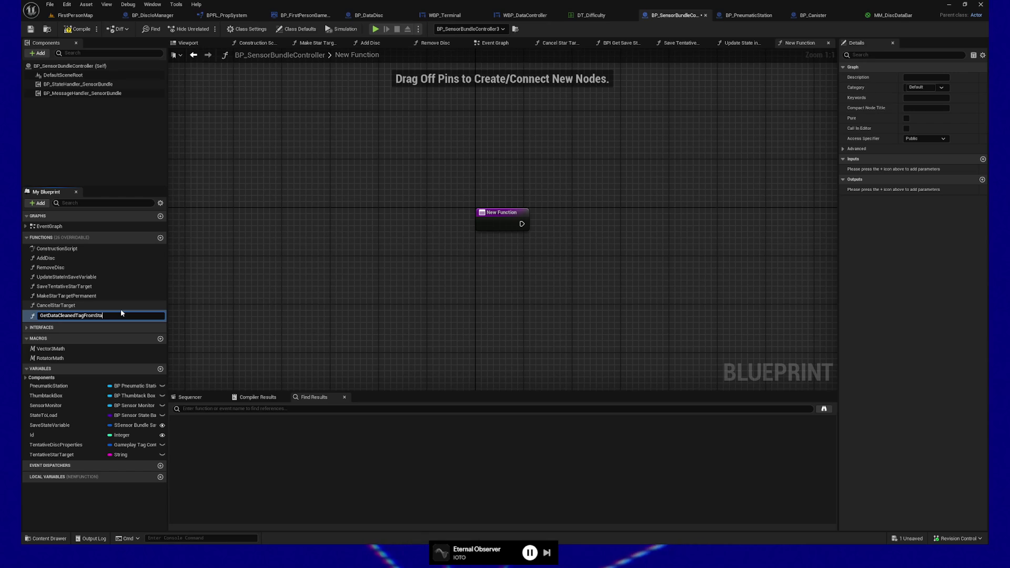
text(rTypeTag)
key(Return)
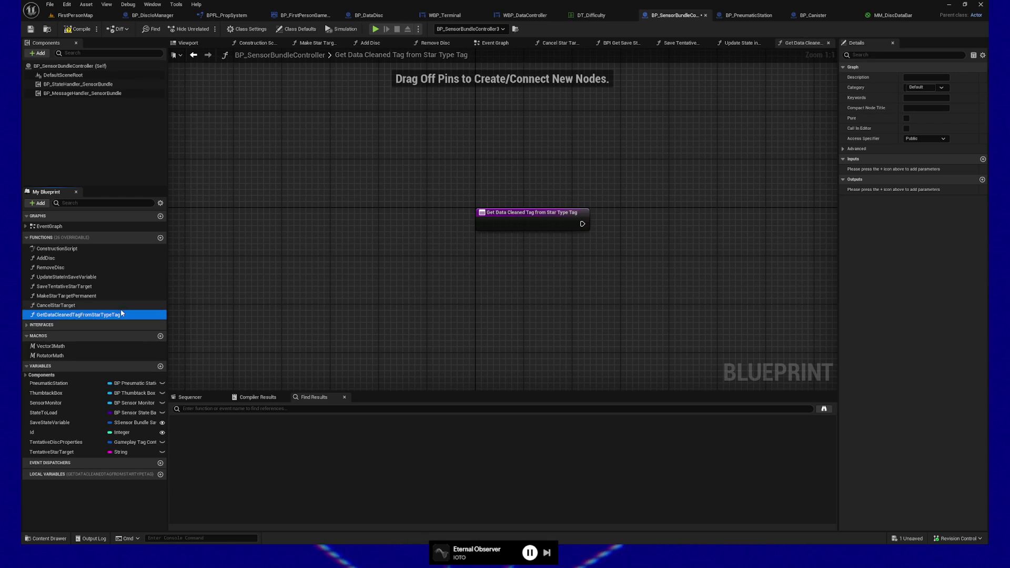
- Add a Gameplay Tag input named InStarTypeTag to the function's entry node
click(534, 224)
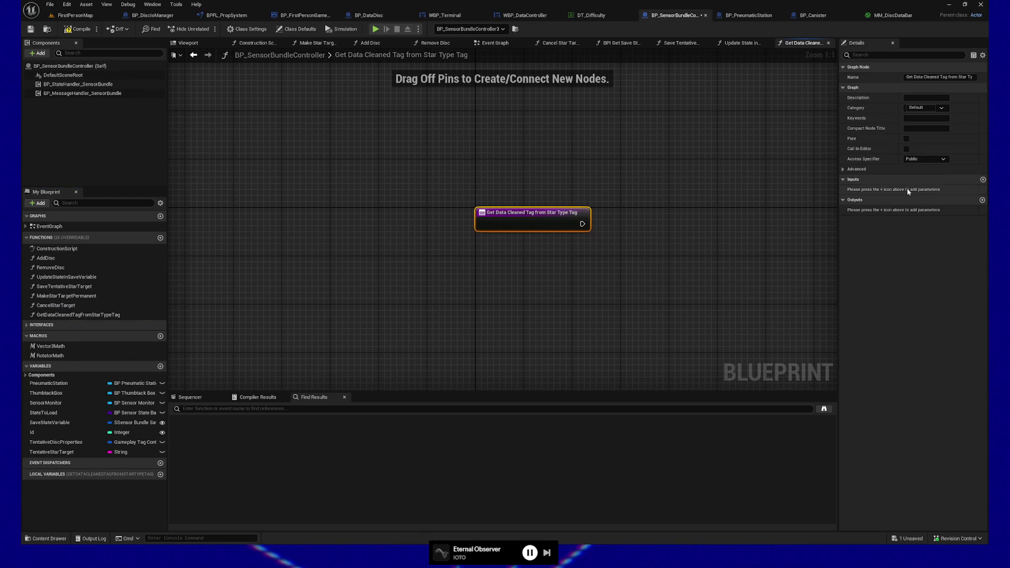
click(983, 180)
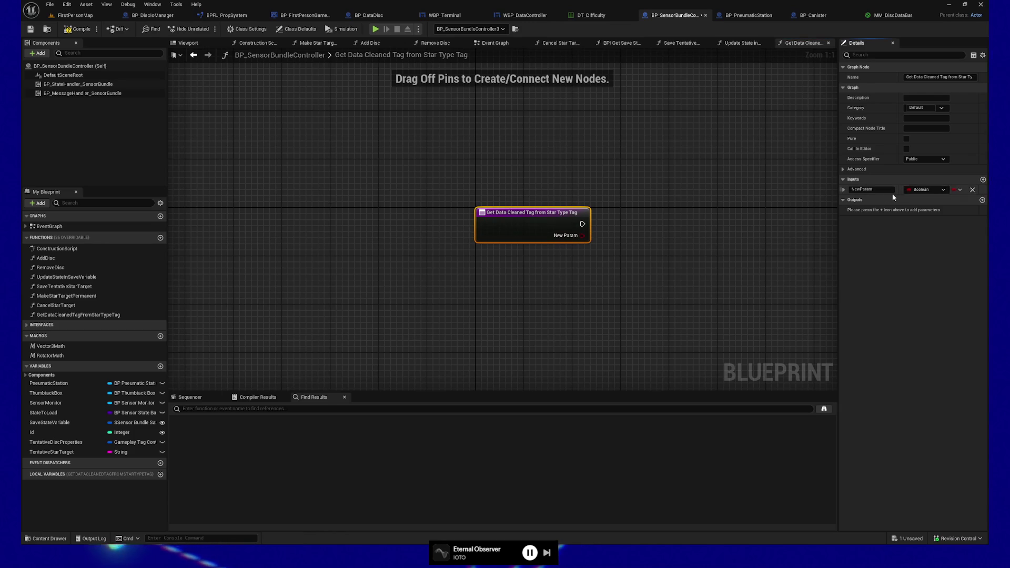
click(938, 191)
text(gameplay tag)
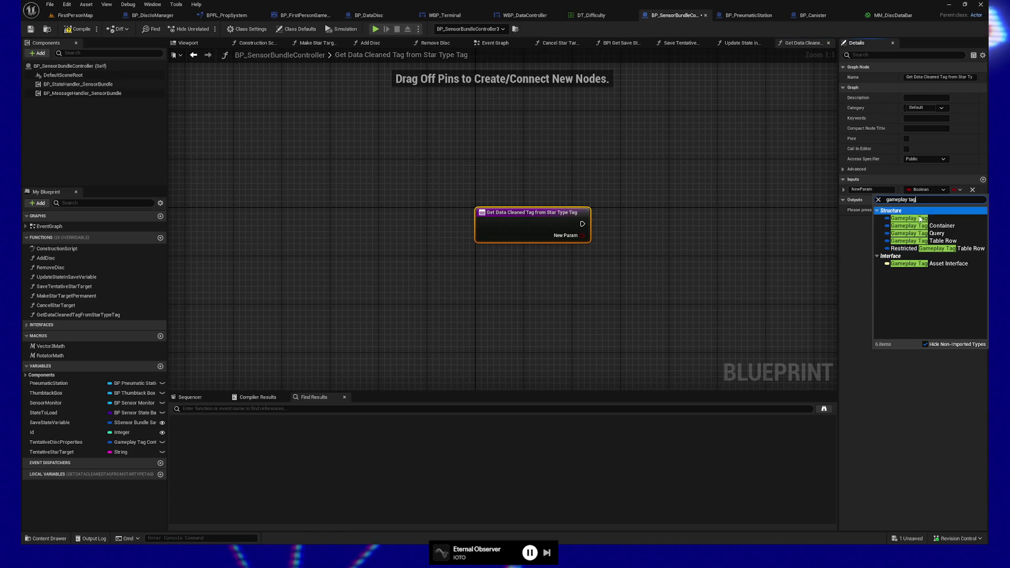
click(909, 218)
text(I)
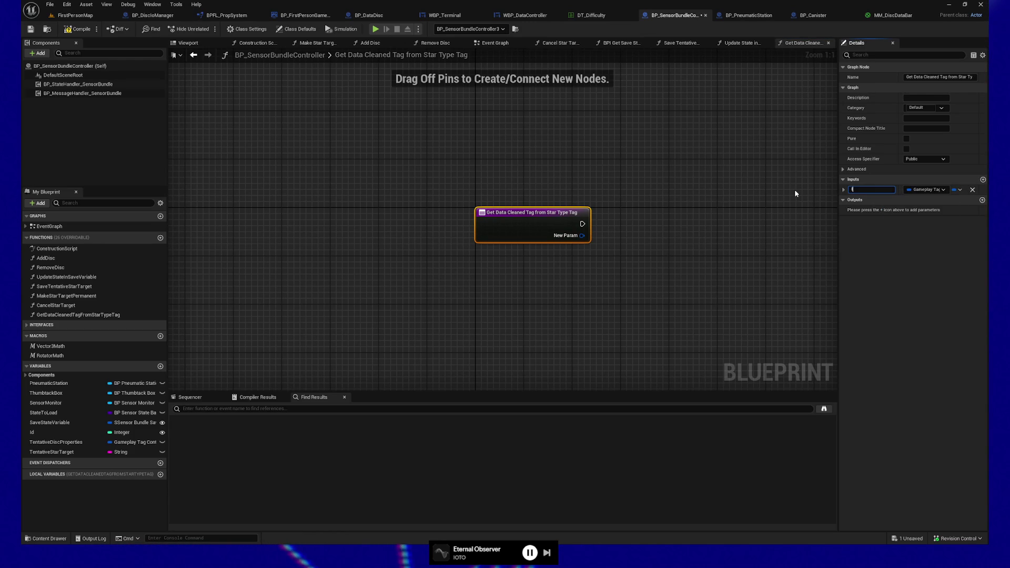
text(nStarTypeTag)
key(Return)
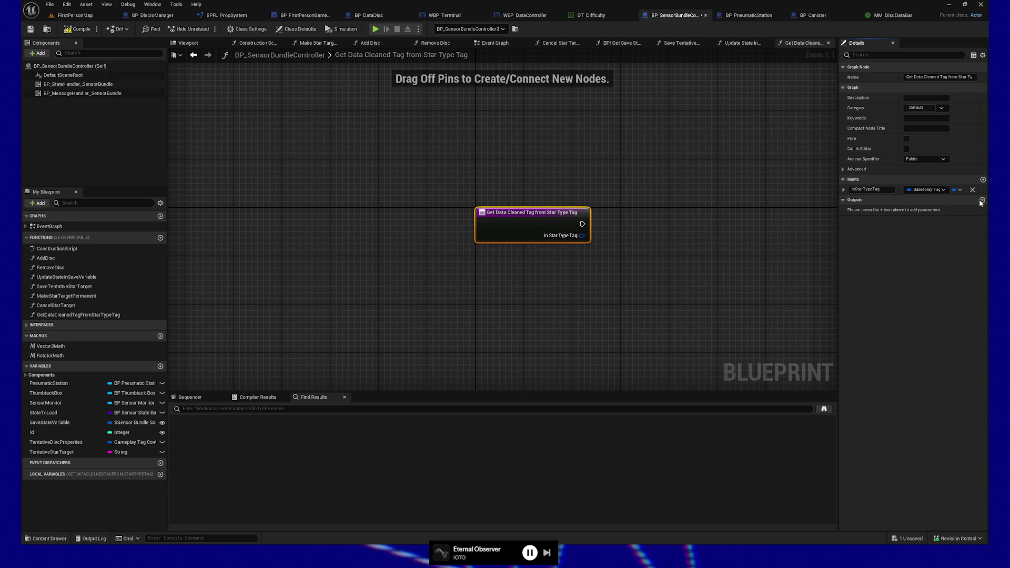
- Add the OutDataCleanedTag output, reposition the entry and Return nodes, and add a local variable
click(983, 200)
text(OutDataCleaned)
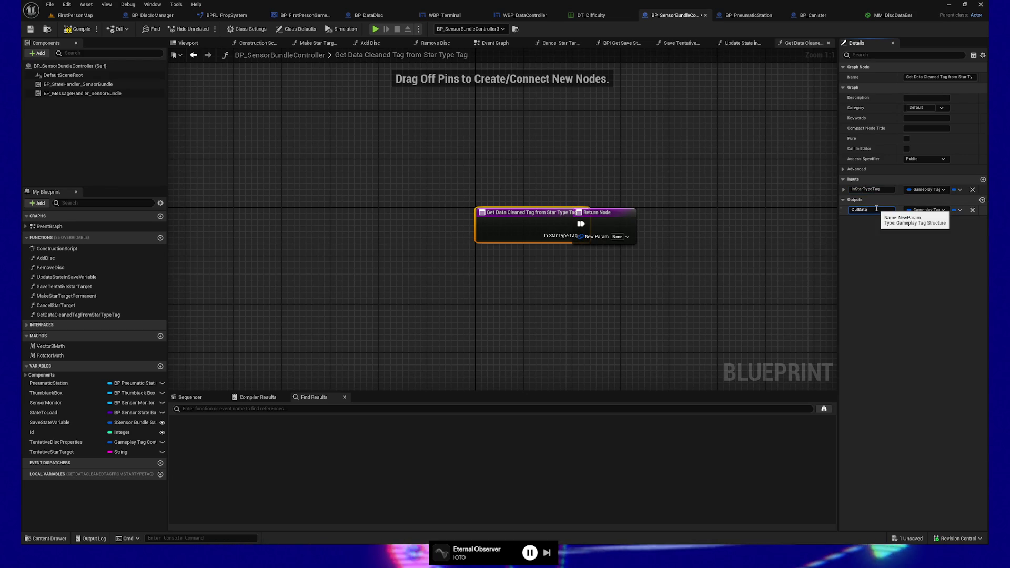
drag(637, 221, 786, 190)
alt+click(631, 216)
drag(541, 215, 517, 185)
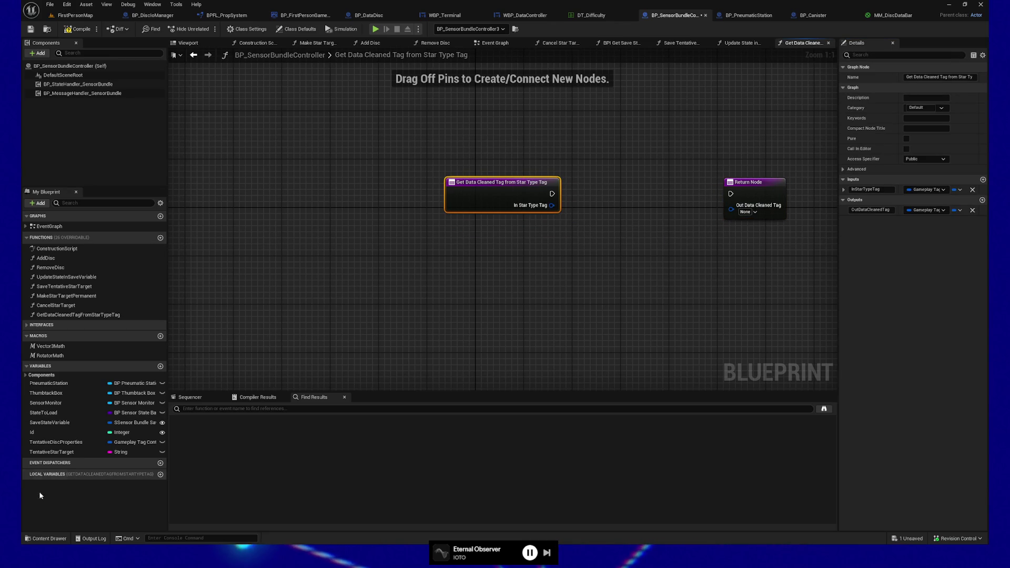
click(160, 474)
- Rename the local variable StarTypeToDataCleaned and make it a Gameplay Tag
text(D)
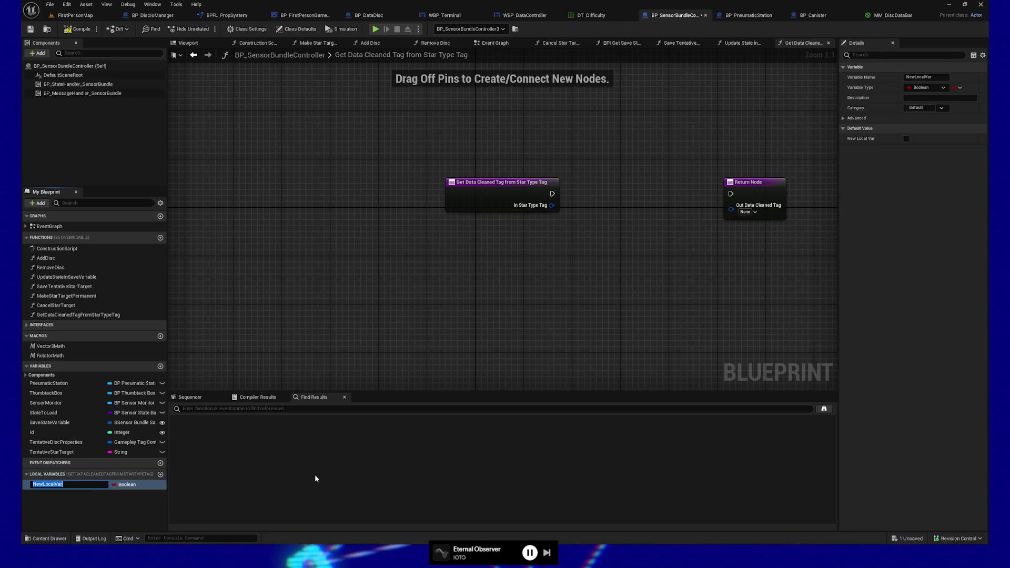
key(BackSpace)
text(StarType)
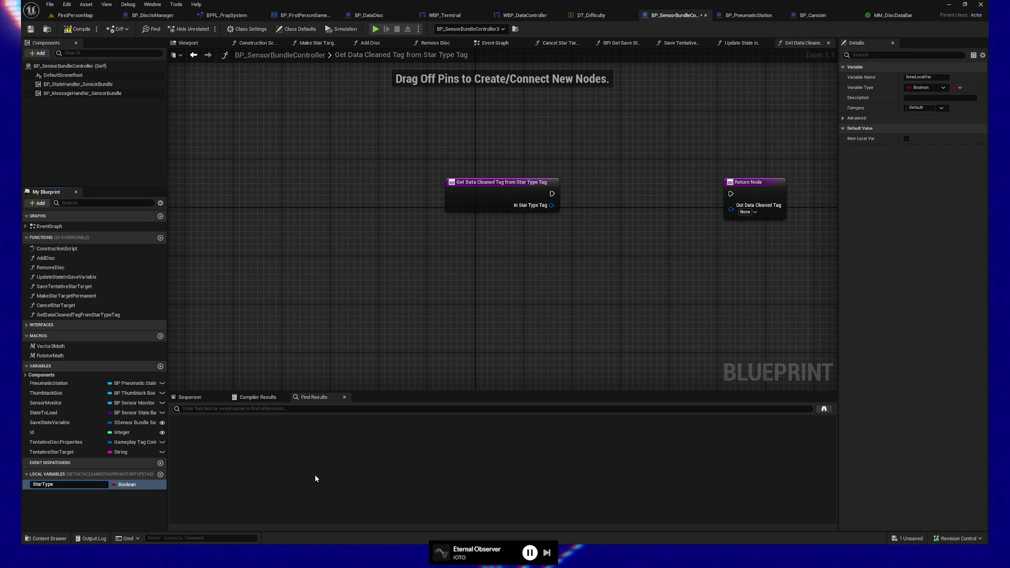
text(ToDataCle)
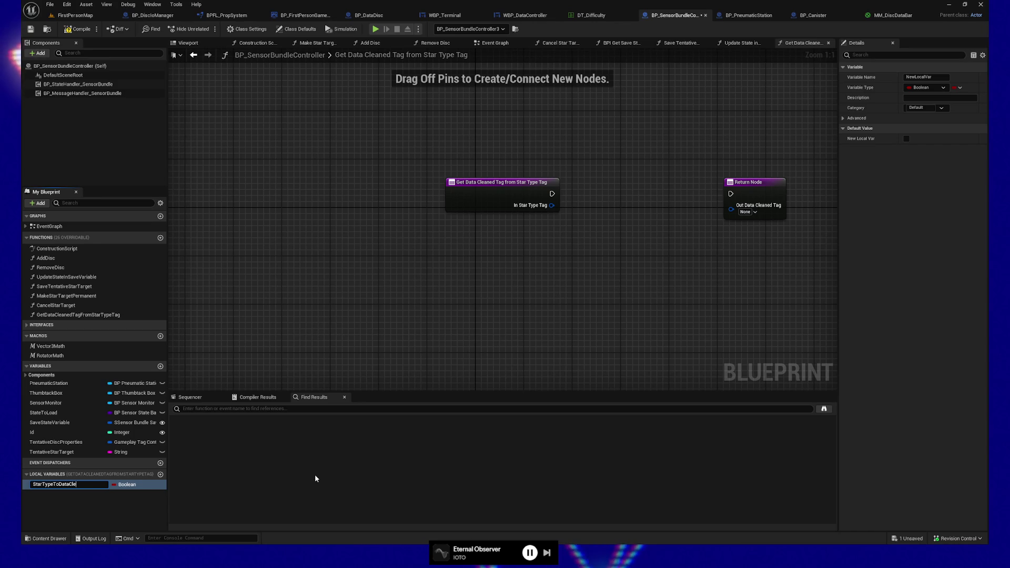
text(aned)
key(Return)
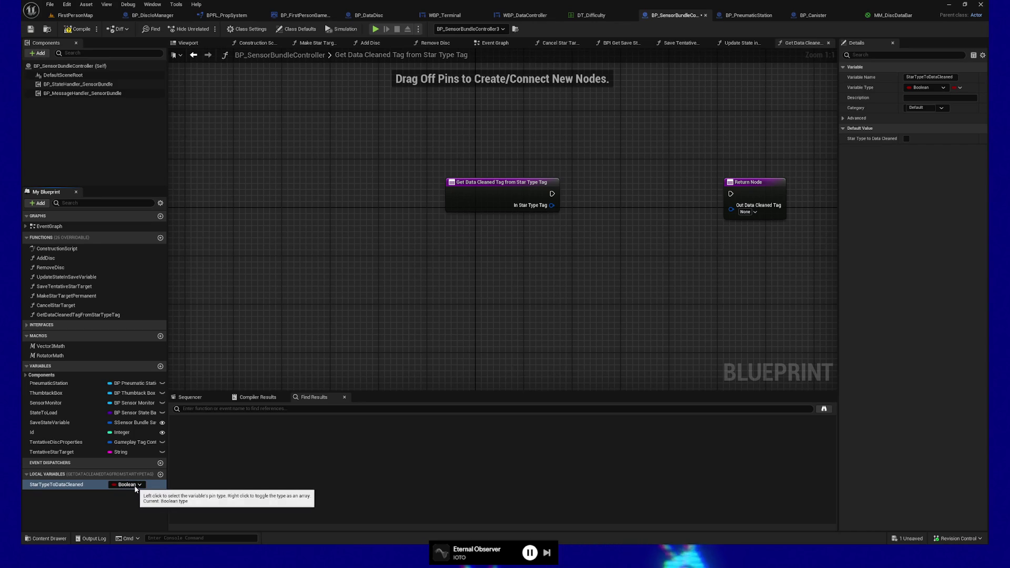
click(140, 485)
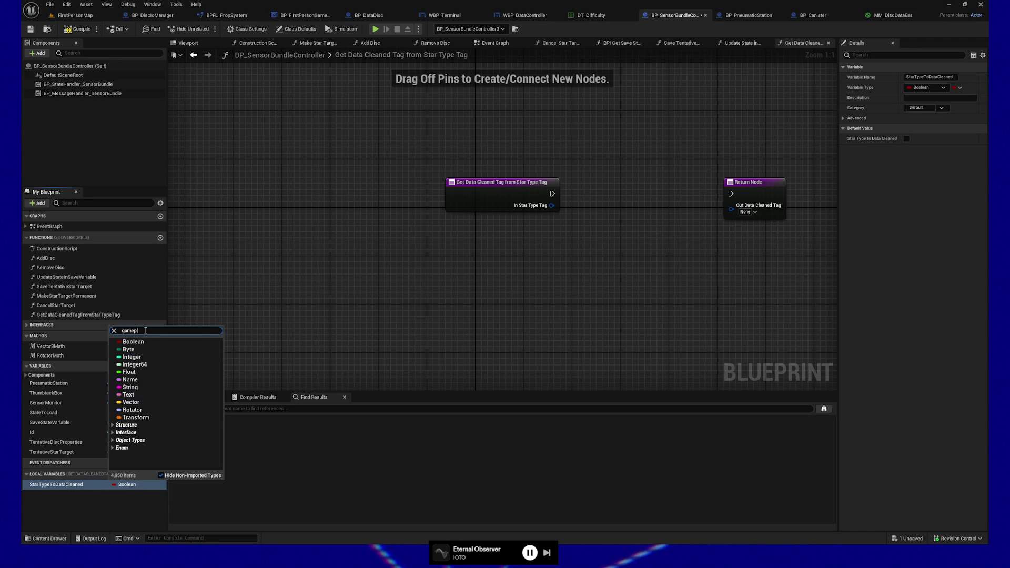
text(ay tag)
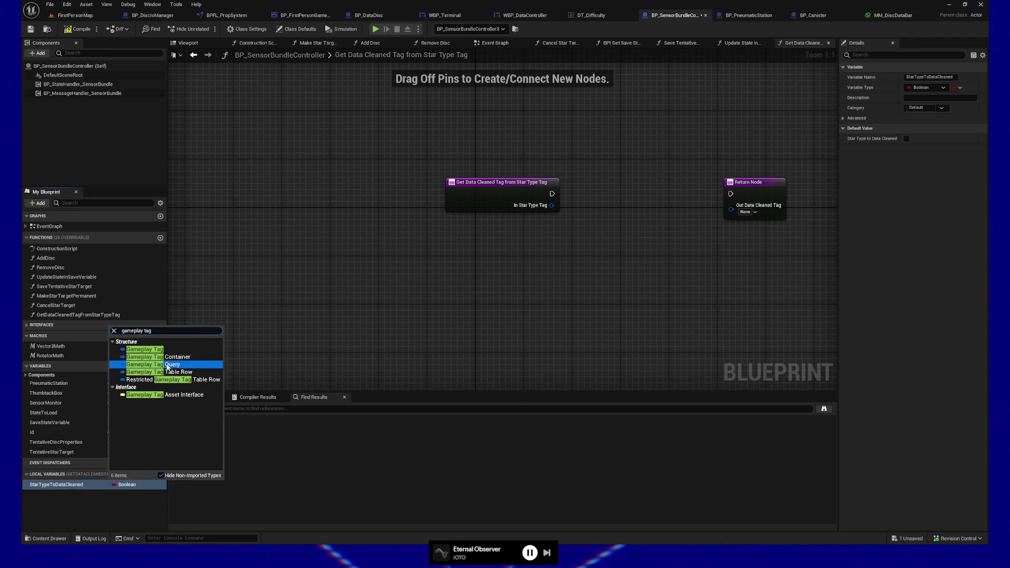
click(171, 352)
- Turn the variable into a map with Gameplay Tag values and add its first entry
click(957, 88)
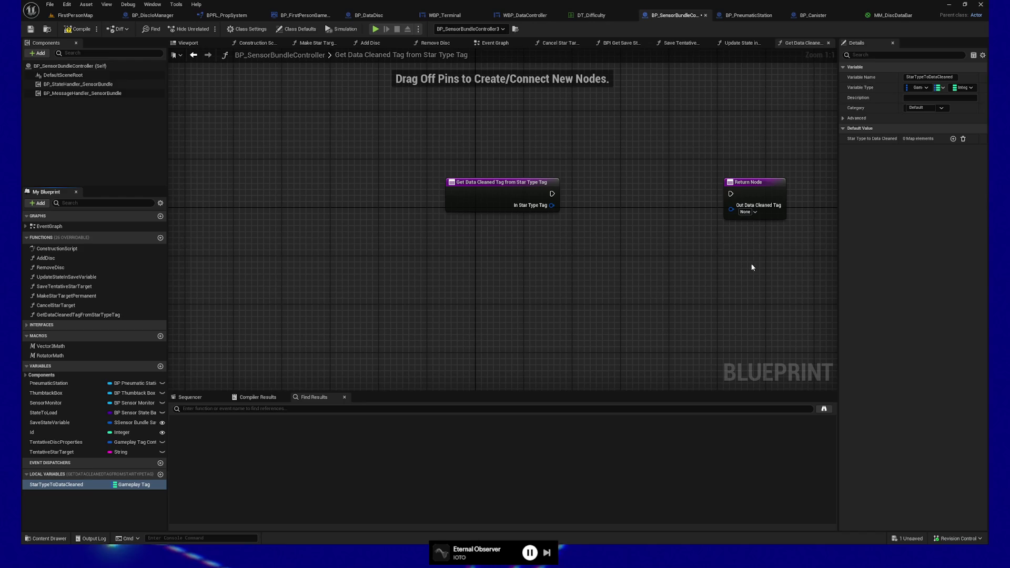
click(963, 87)
text(gameplay tag)
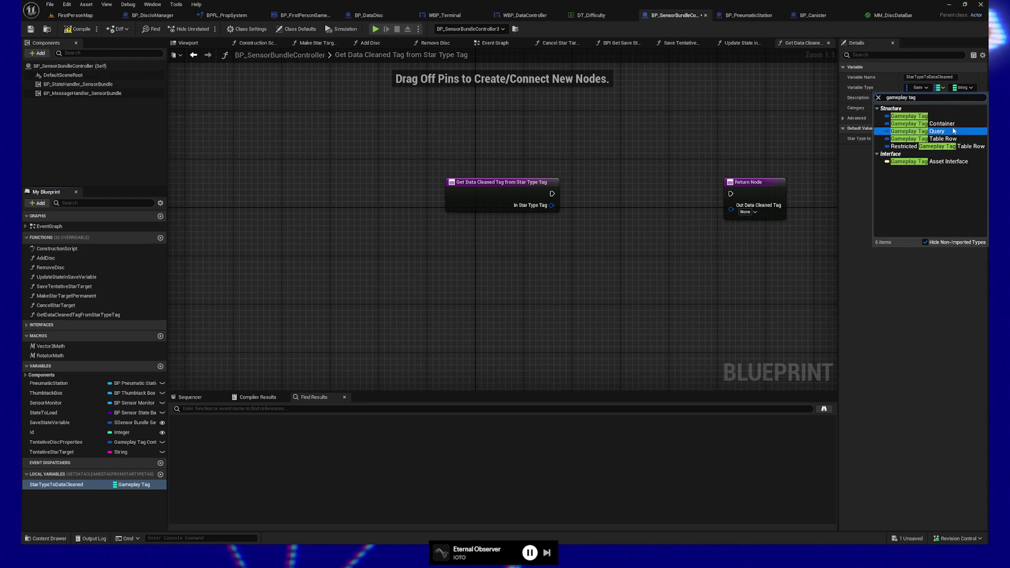
click(921, 106)
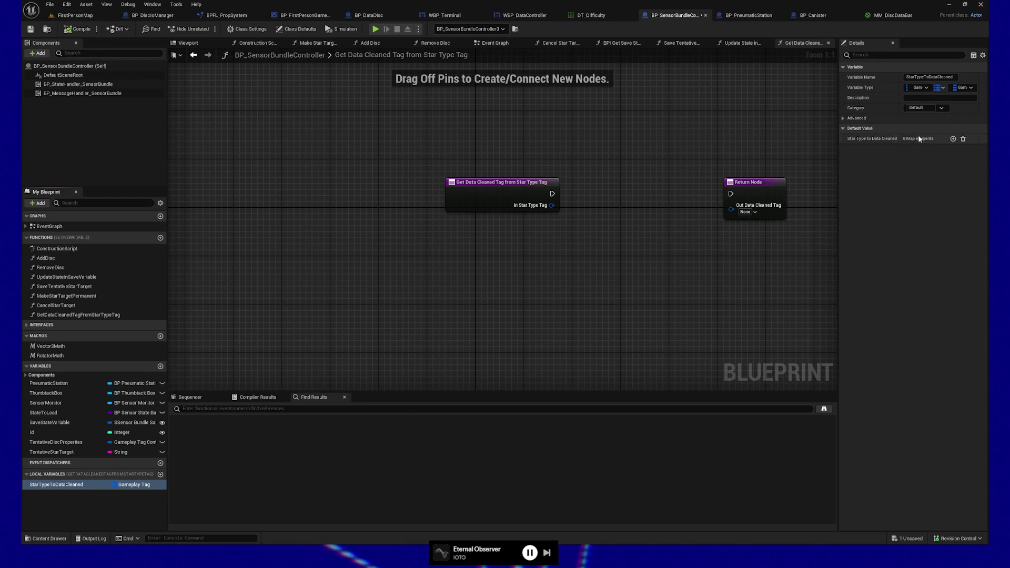
click(954, 140)
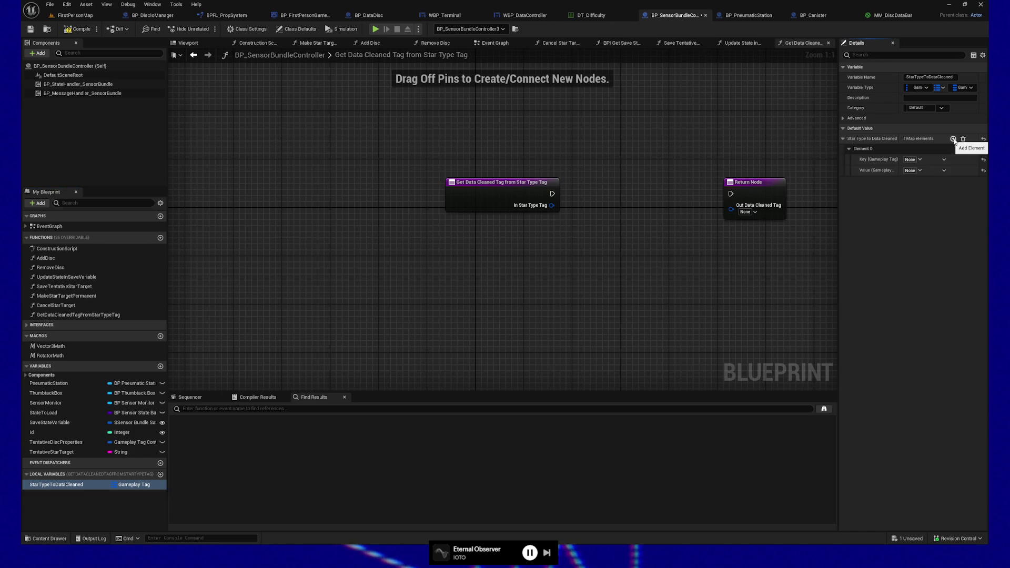
- Map Properties.StarType.A to Properties.DataCleaned.100 in the first entry
click(919, 159)
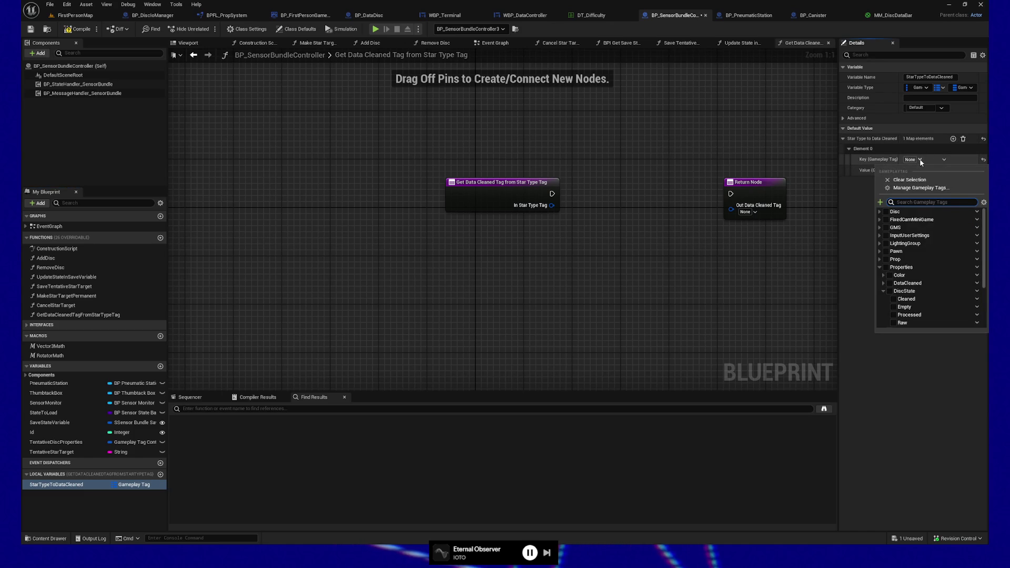
click(884, 291)
click(884, 299)
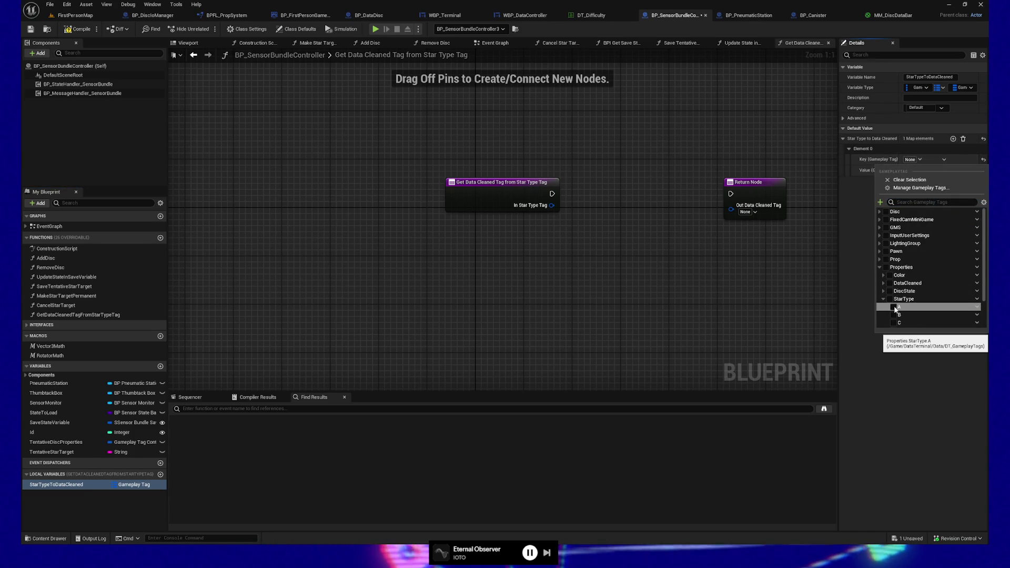
click(895, 307)
click(859, 207)
click(918, 170)
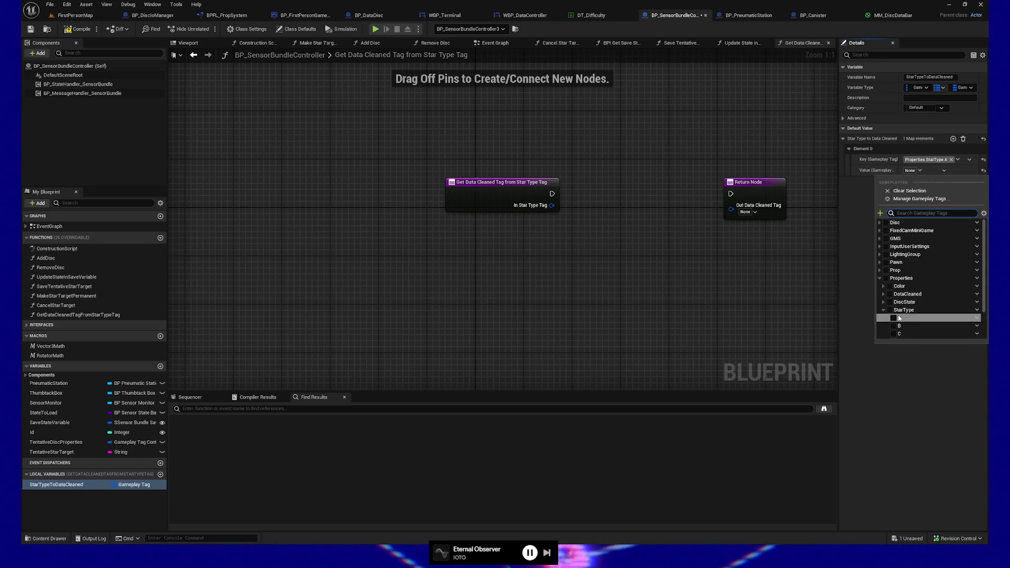
click(883, 295)
scroll(899, 318, down, 3)
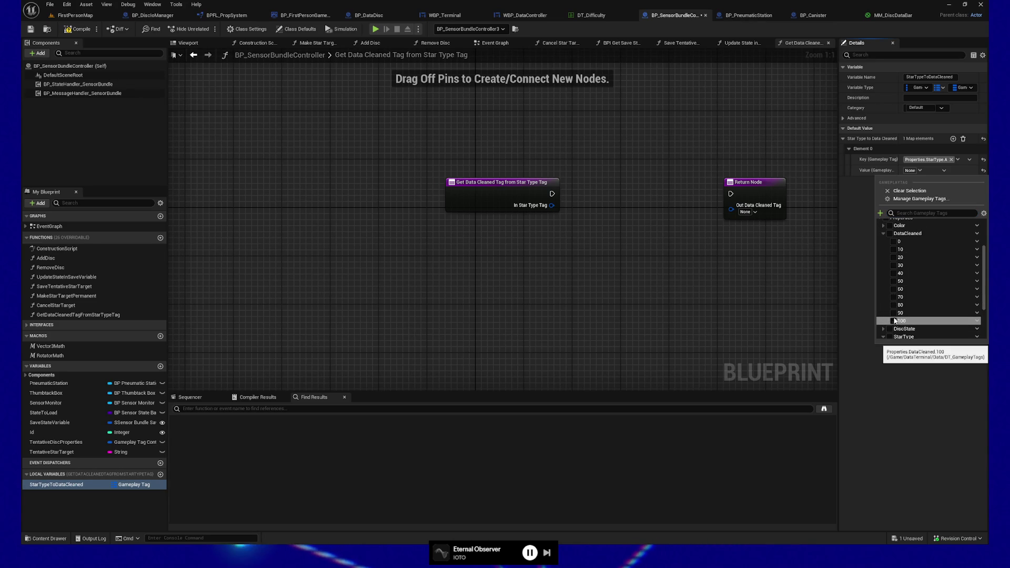
click(893, 322)
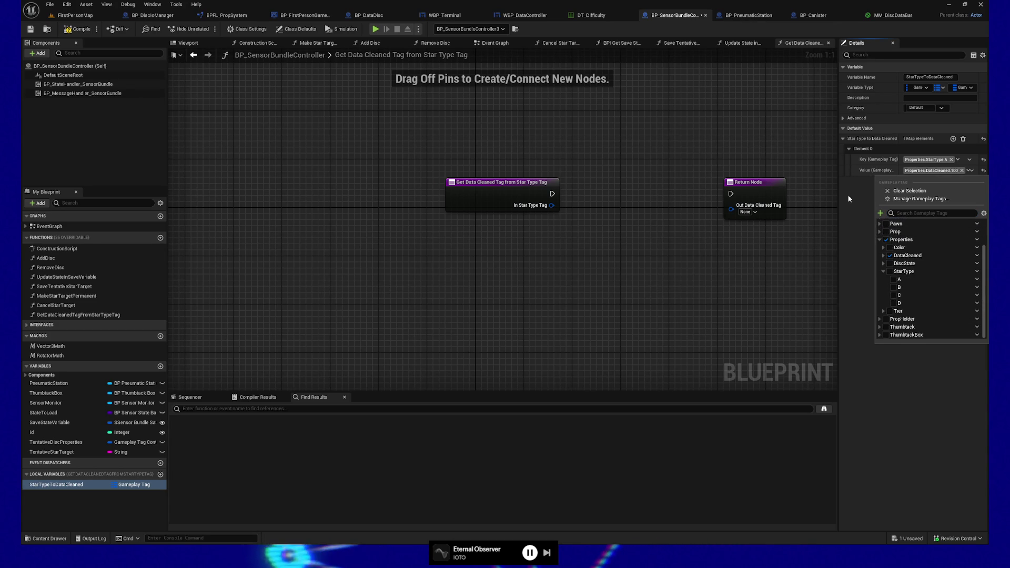
- Add a second entry mapping Properties.StarType.B to Properties.DataCleaned.80
click(953, 138)
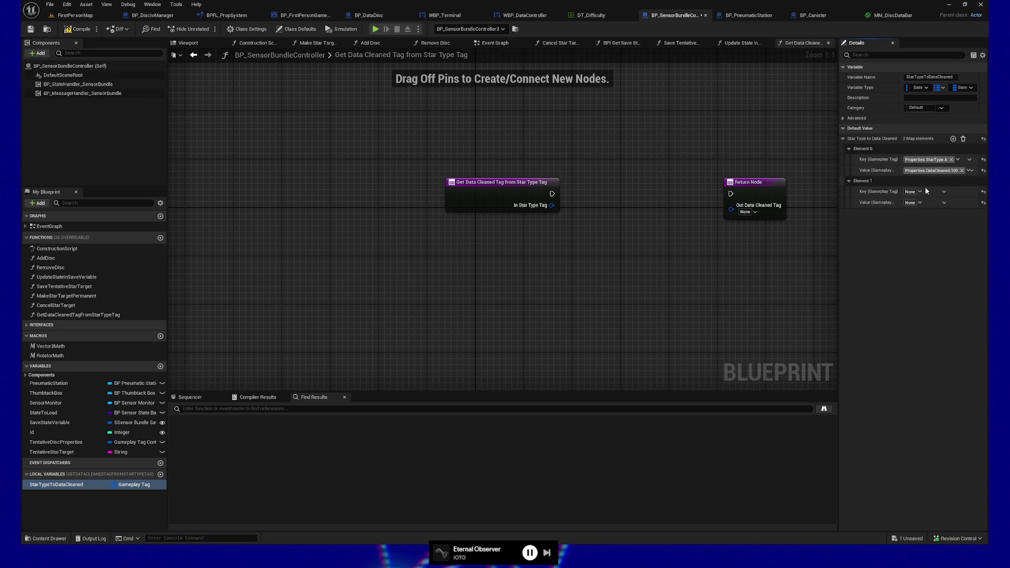
click(918, 192)
scroll(897, 318, down, 3)
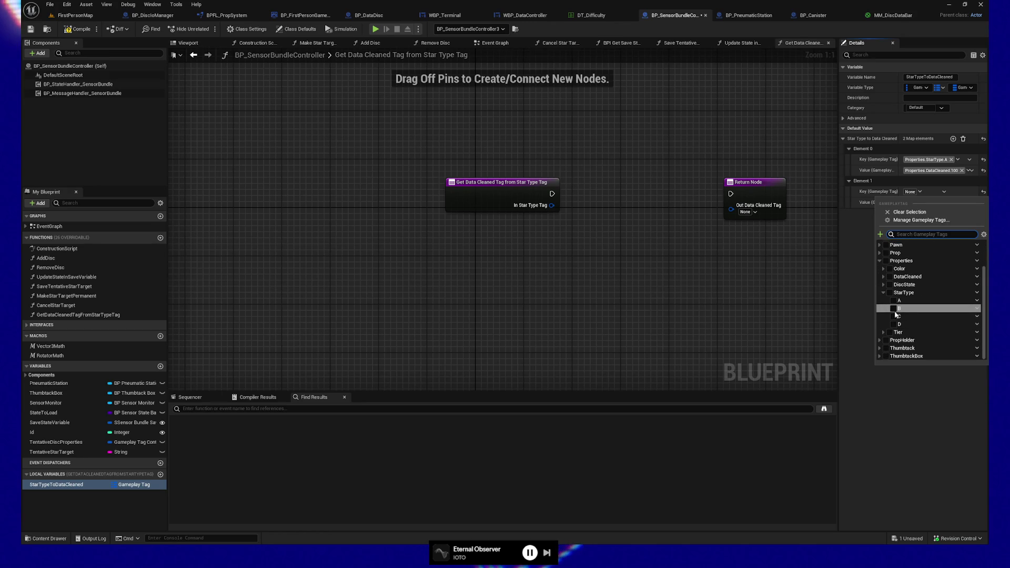
click(894, 309)
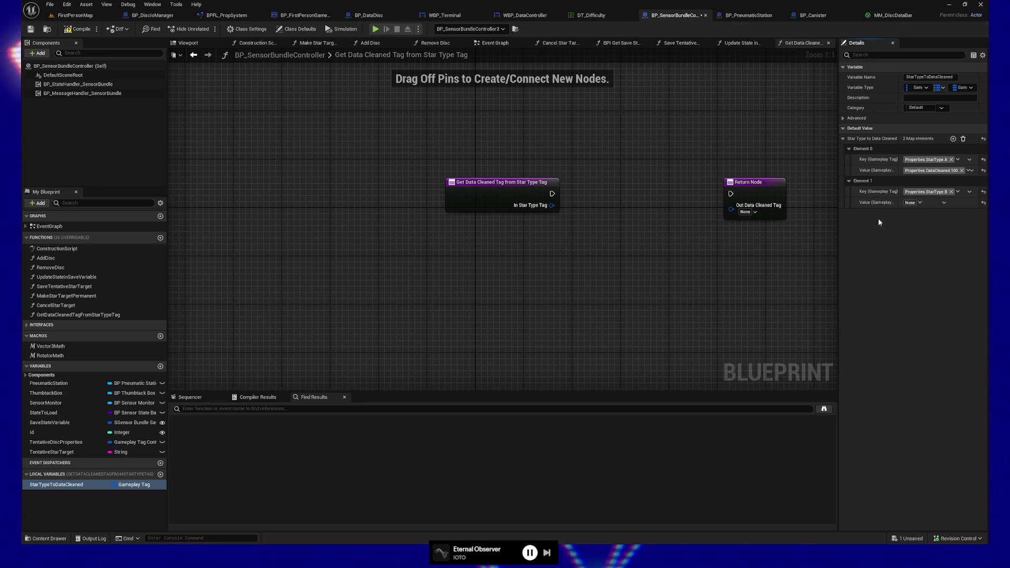
click(915, 203)
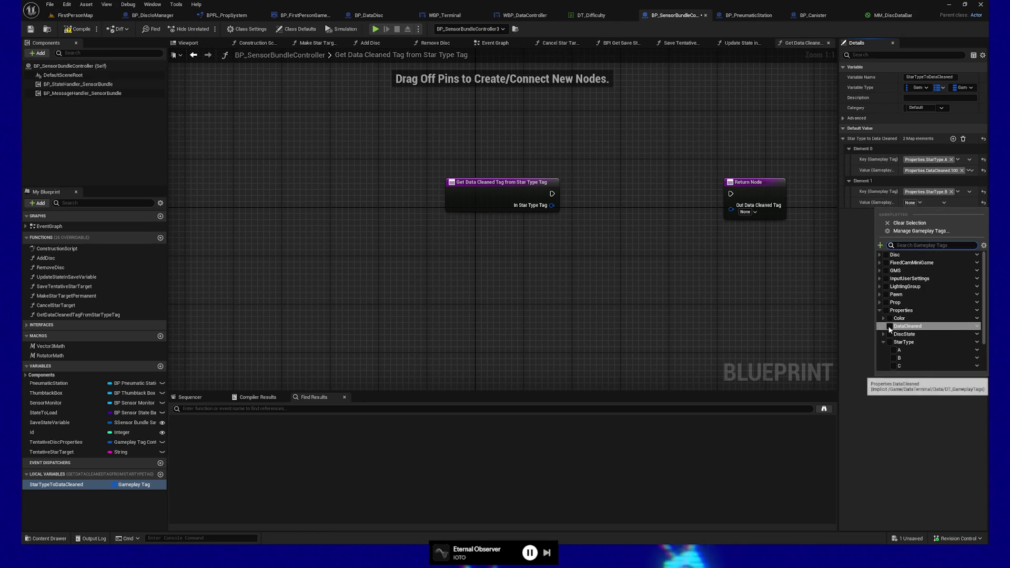
click(884, 326)
scroll(912, 358, down, 2)
click(901, 349)
click(854, 247)
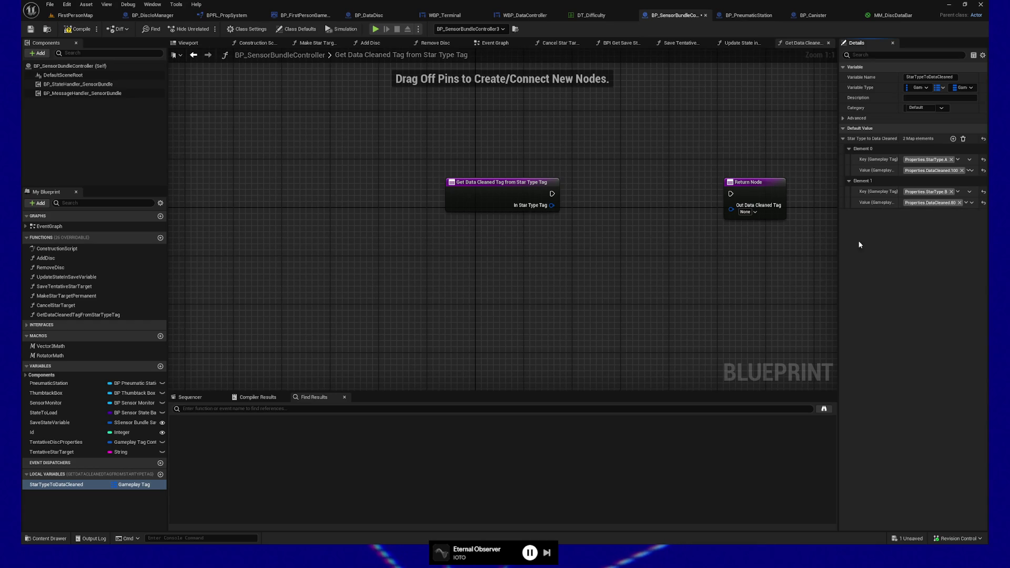
- Add a third entry mapping Properties.StarType.C to Properties.DataCleaned.60
click(952, 139)
click(923, 225)
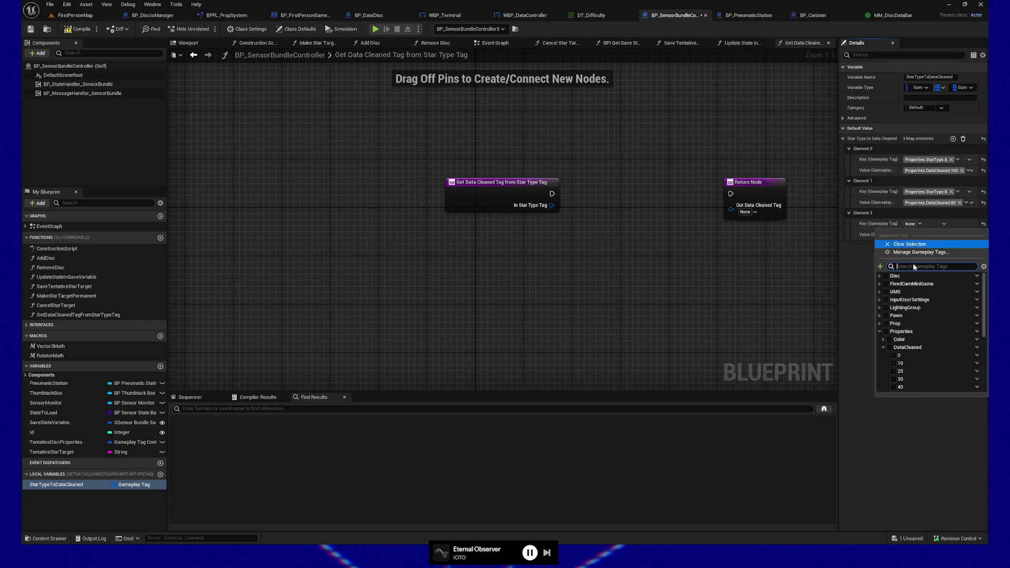
scroll(900, 337, down, 2)
scroll(898, 337, down, 1)
click(894, 353)
click(863, 311)
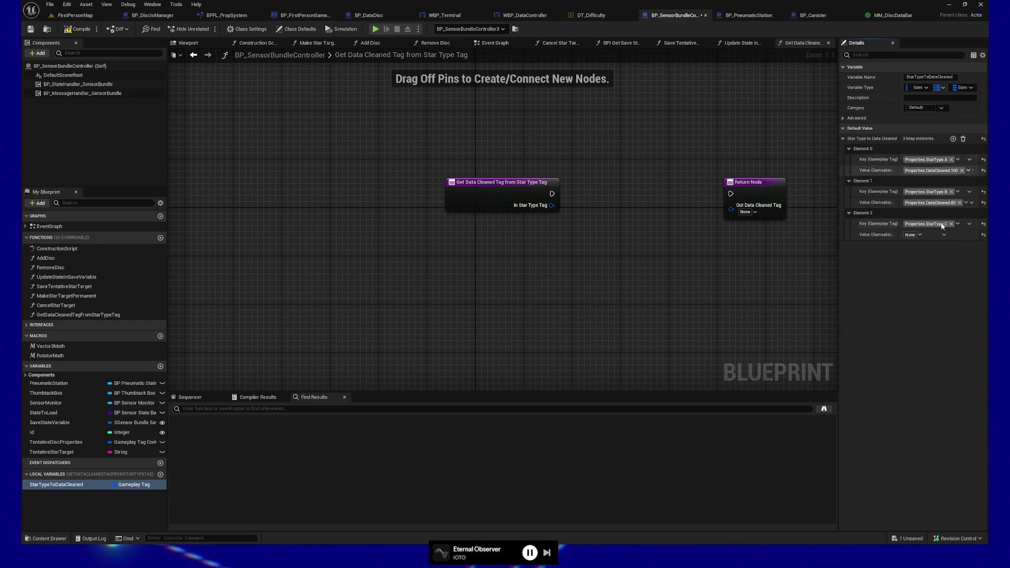
click(915, 235)
scroll(898, 358, down, 3)
click(894, 354)
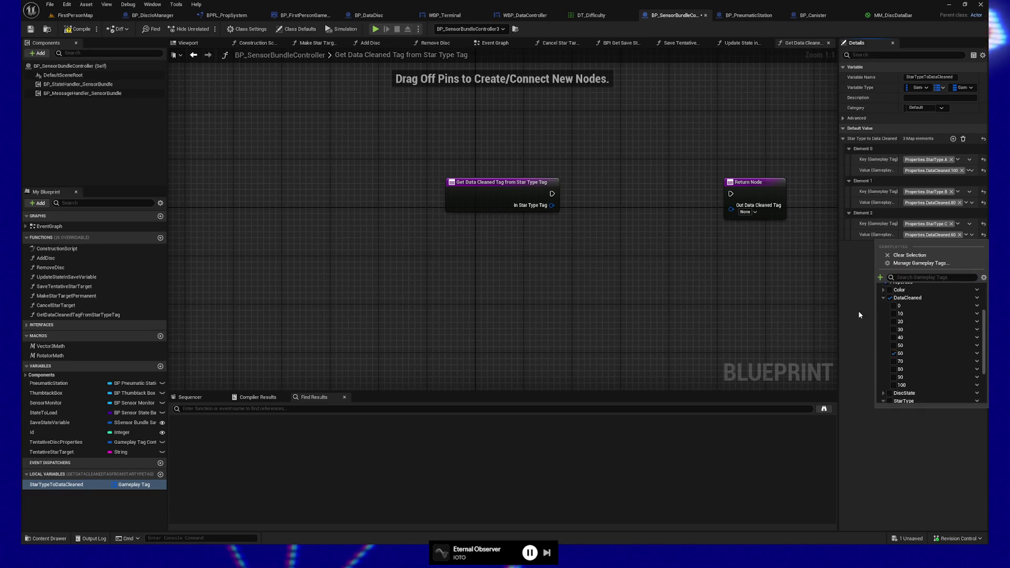
click(857, 310)
- Add a fourth entry mapping Properties.StarType.D to Properties.DataCleaned.40
click(953, 138)
click(919, 255)
scroll(890, 390, down, 5)
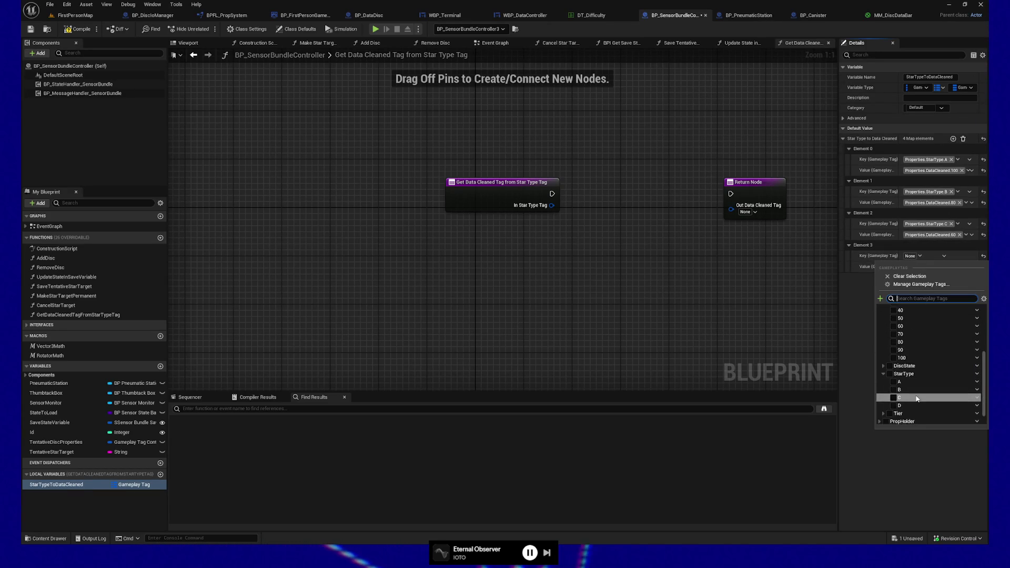
click(892, 389)
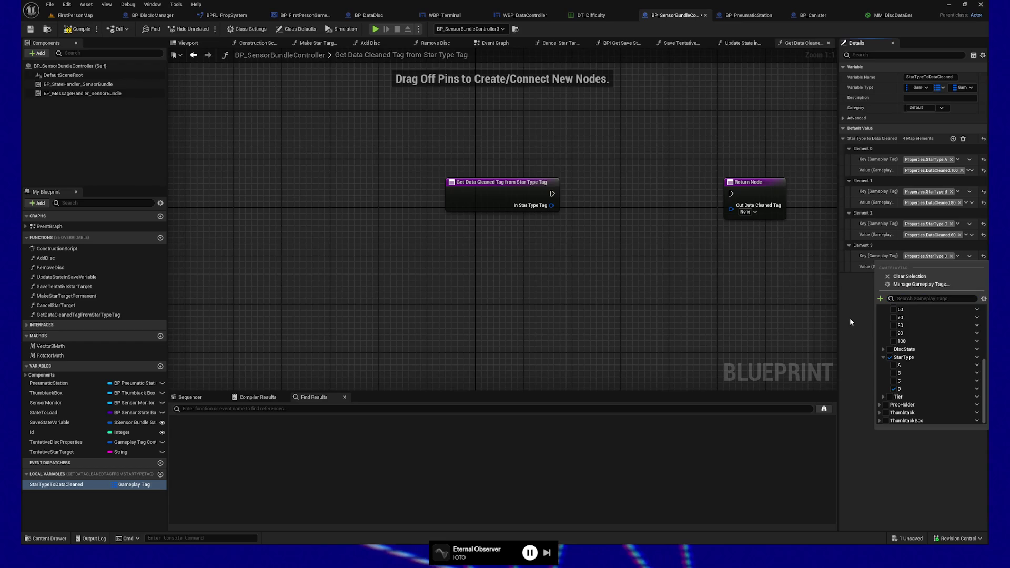
click(850, 318)
click(924, 268)
scroll(908, 389, down, 5)
scroll(893, 348, up, 2)
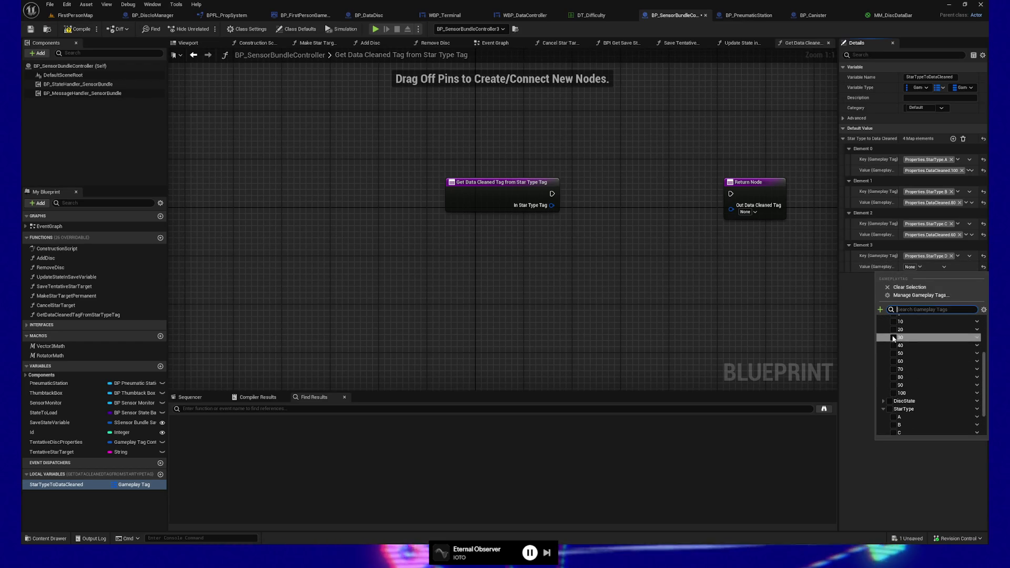
click(892, 346)
click(857, 301)
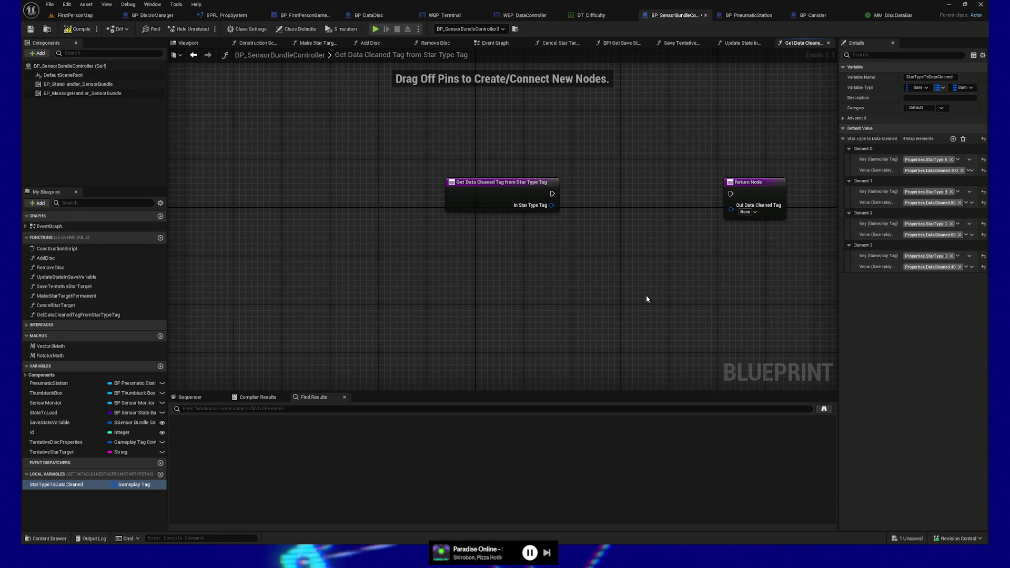
- Move the function entry node left and fit the entry and Return nodes in view
mouse_move(618, 223)
mouse_down()
mouse_move(516, 258)
mouse_move(489, 251)
mouse_up()
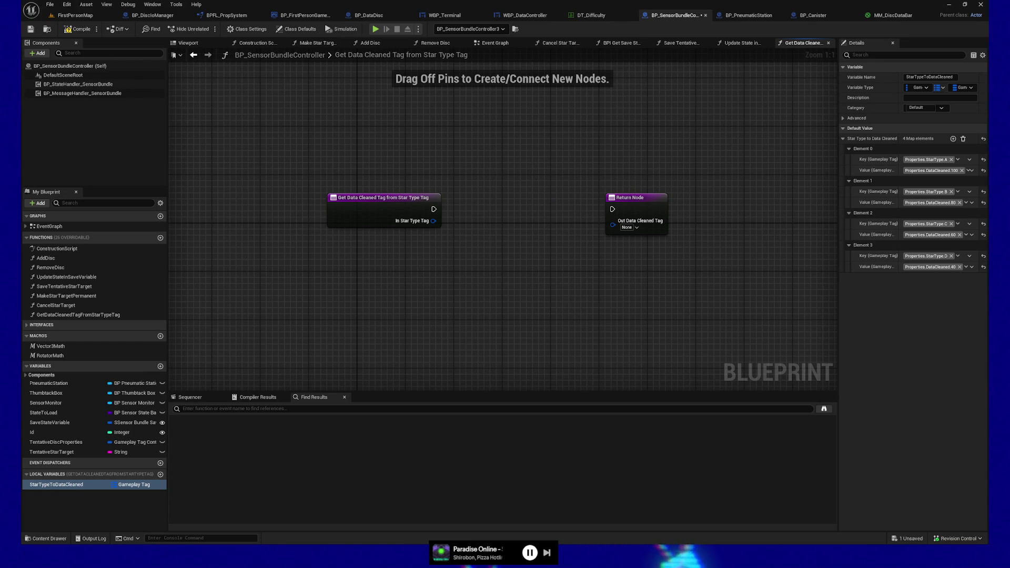
drag(437, 279, 429, 297)
mouse_move(368, 232)
mouse_down()
mouse_move(377, 251)
mouse_move(305, 223)
mouse_move(262, 226)
mouse_up()
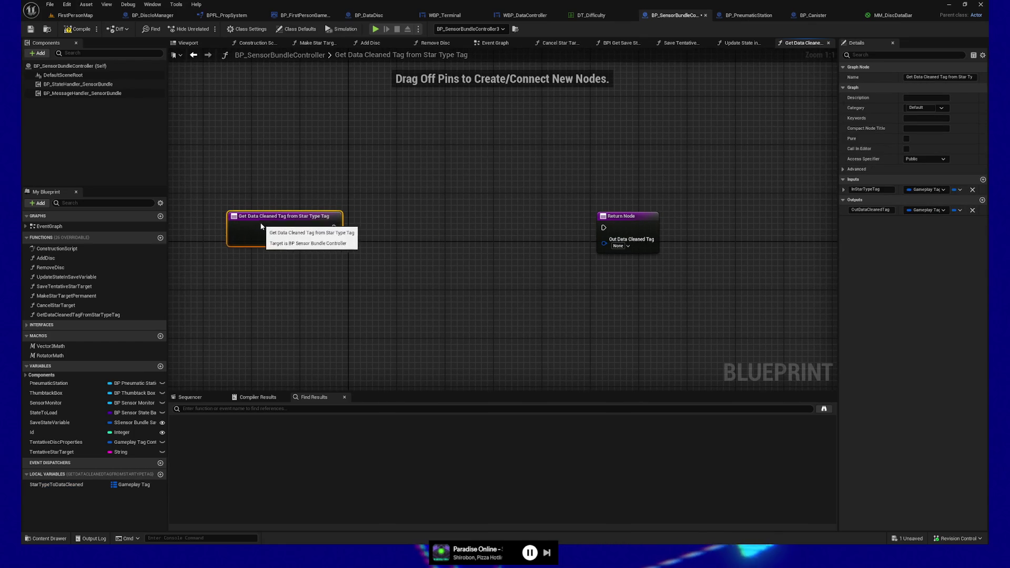
key(Home)
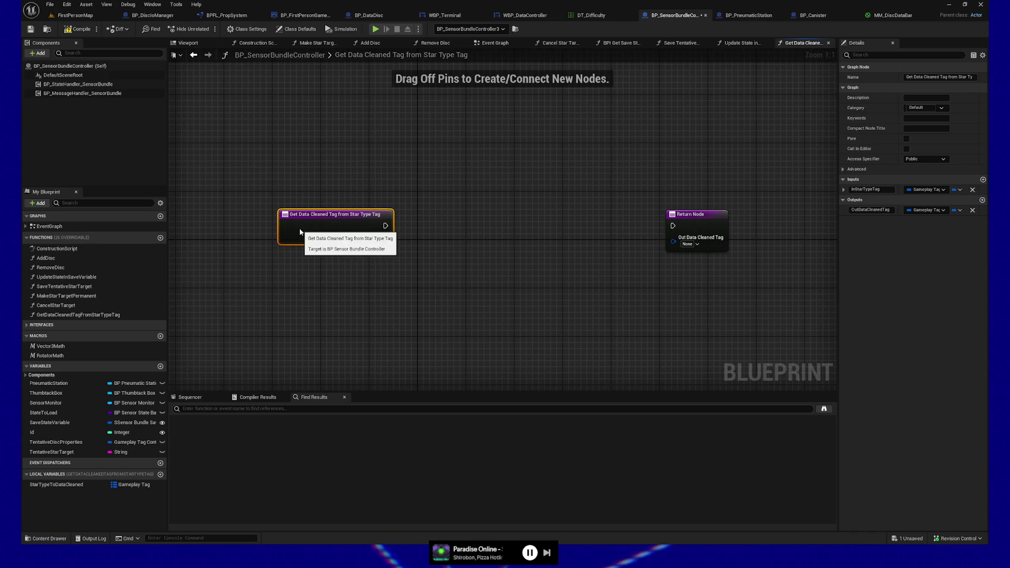
click(313, 194)
click(308, 227)
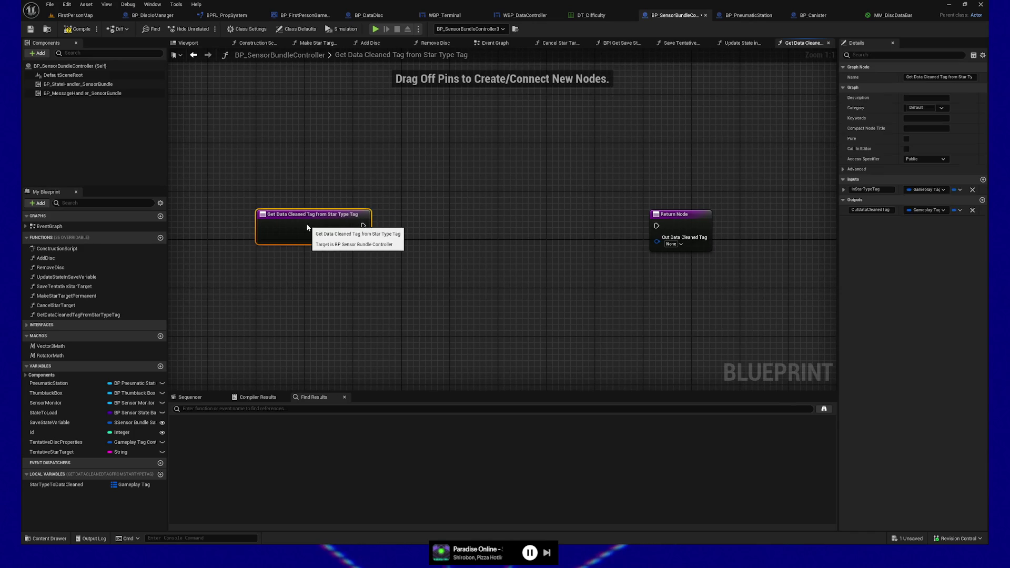
click(503, 221)
drag(503, 221, 518, 218)
- Nudge the Return Node and place a StarTypeToDataCleaned getter below the nodes
drag(725, 211, 718, 209)
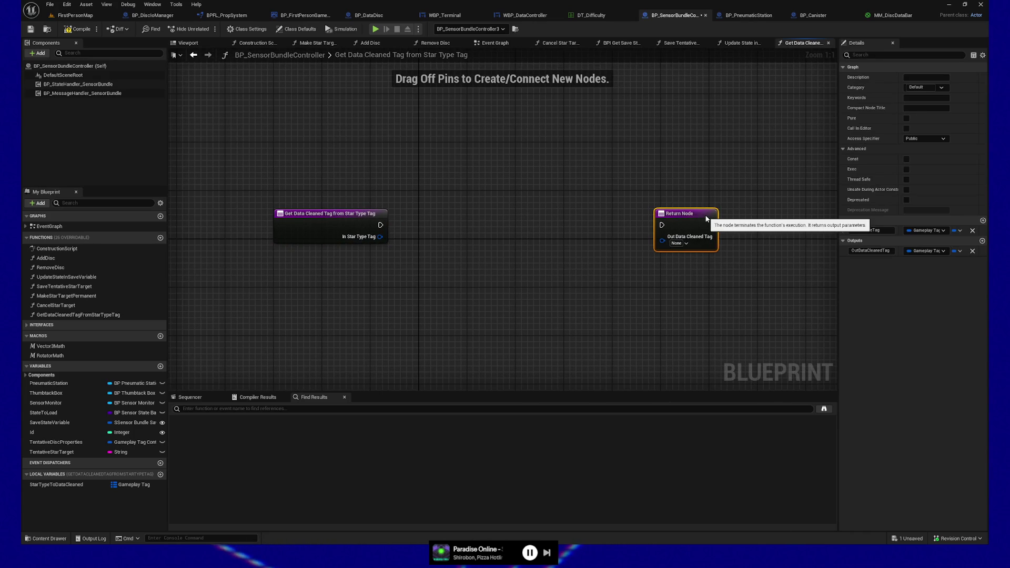
click(539, 236)
drag(478, 248, 406, 260)
mouse_move(96, 480)
mouse_down()
mouse_move(483, 294)
mouse_move(442, 279)
mouse_move(538, 270)
mouse_move(454, 299)
mouse_move(417, 296)
mouse_move(479, 273)
mouse_up()
click(463, 289)
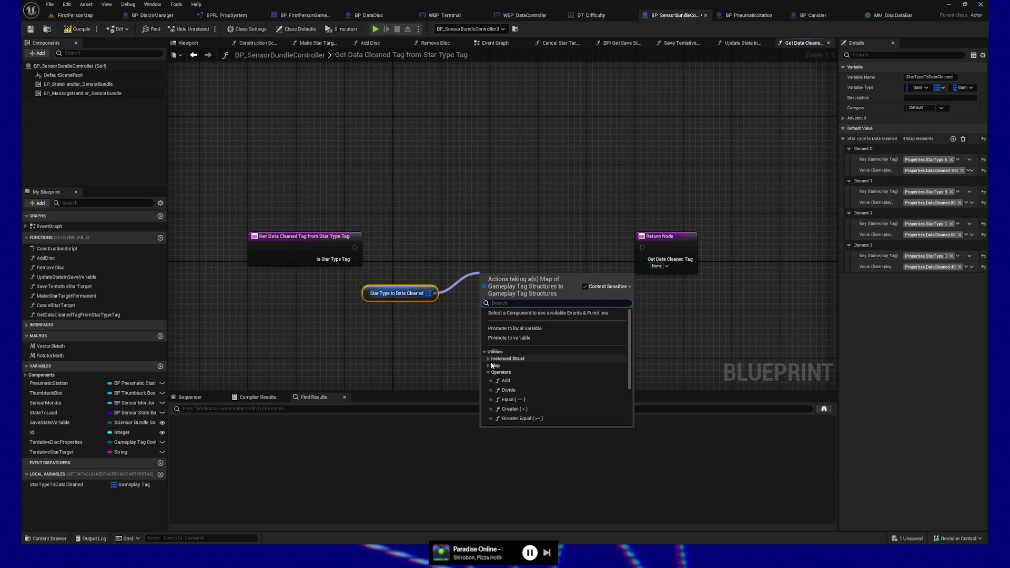
- Add a map Find node keyed by In Star Type Tag and link the entry's execution onward
click(494, 366)
scroll(577, 360, down, 2)
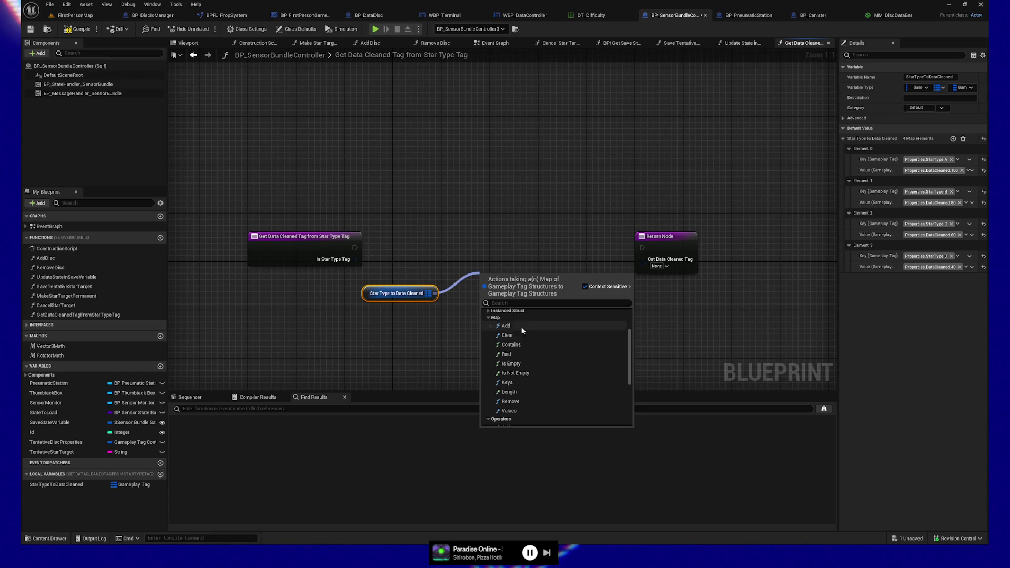
click(506, 355)
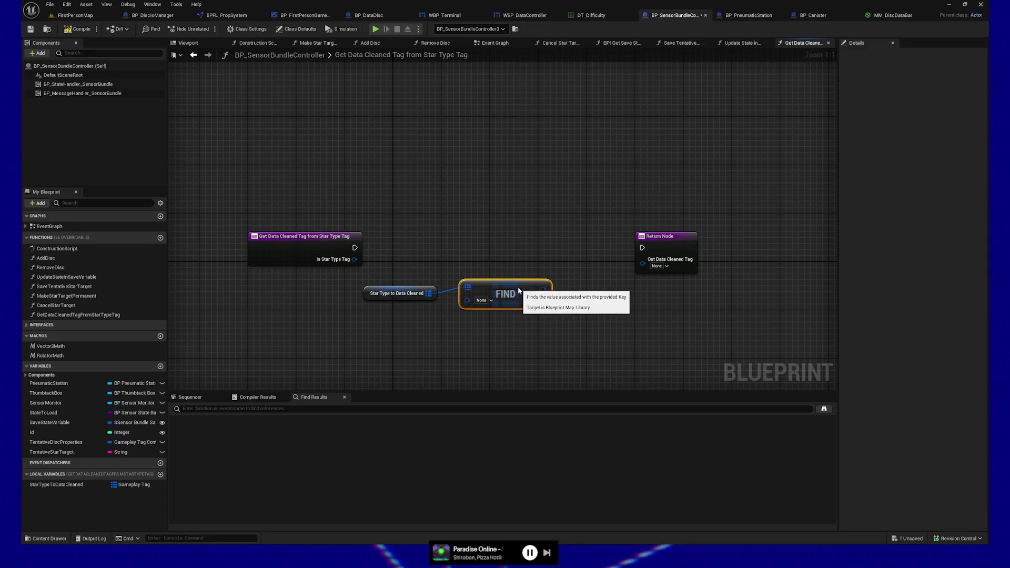
drag(358, 262, 468, 301)
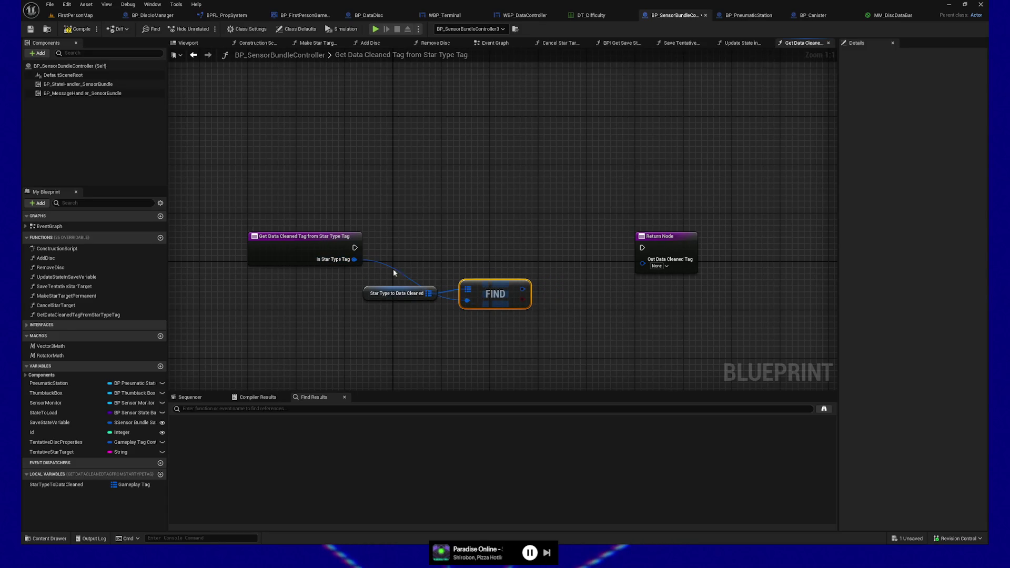
mouse_move(356, 253)
mouse_down()
mouse_move(638, 257)
mouse_move(642, 248)
mouse_up()
- Return Find's value as Out Data Cleaned Tag through a Branch on its result, then compile
drag(522, 289, 572, 287)
drag(644, 264, 643, 264)
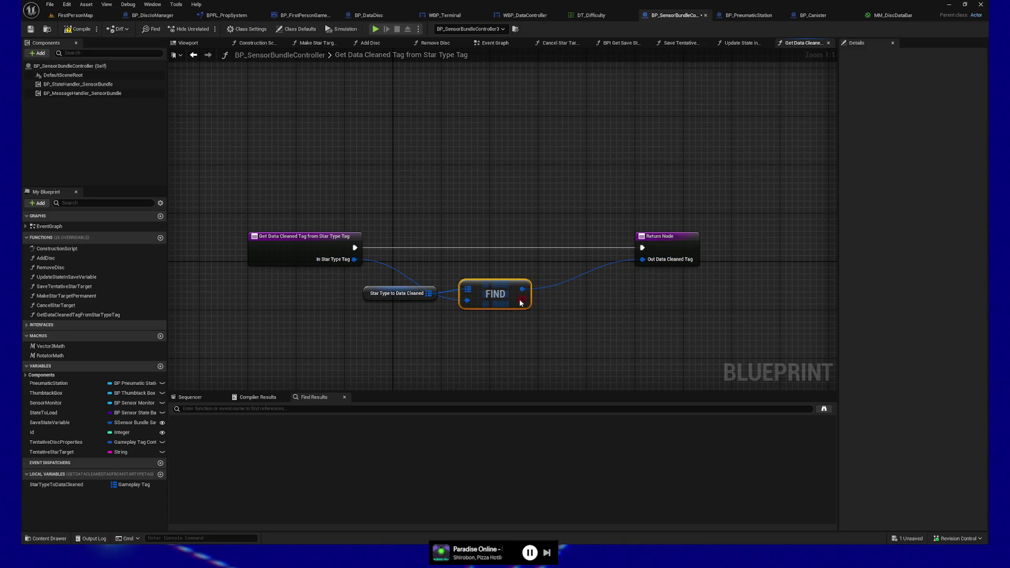
mouse_move(520, 303)
mouse_down()
mouse_move(578, 284)
mouse_move(570, 240)
mouse_up()
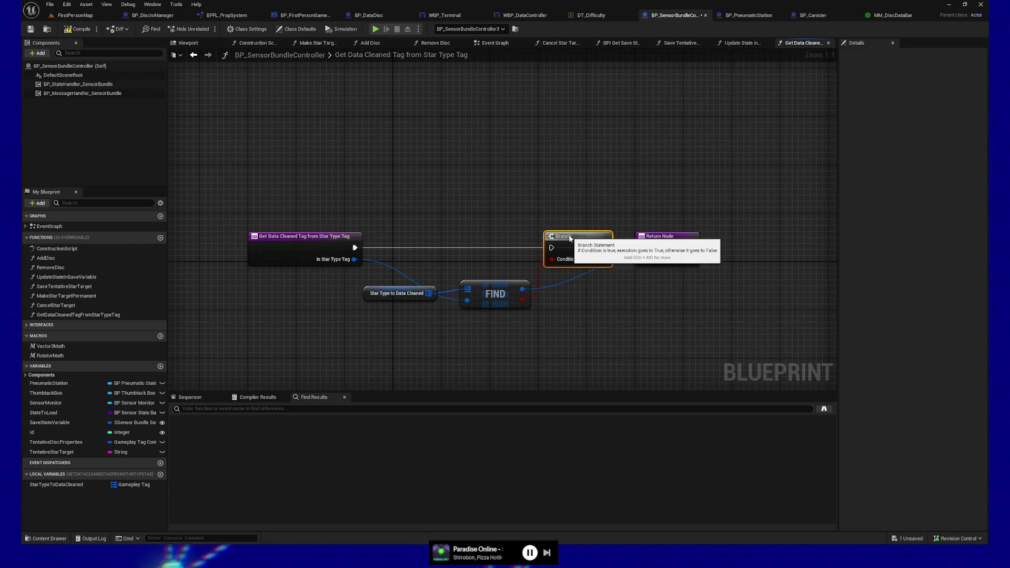
drag(355, 247, 642, 247)
drag(620, 305, 605, 306)
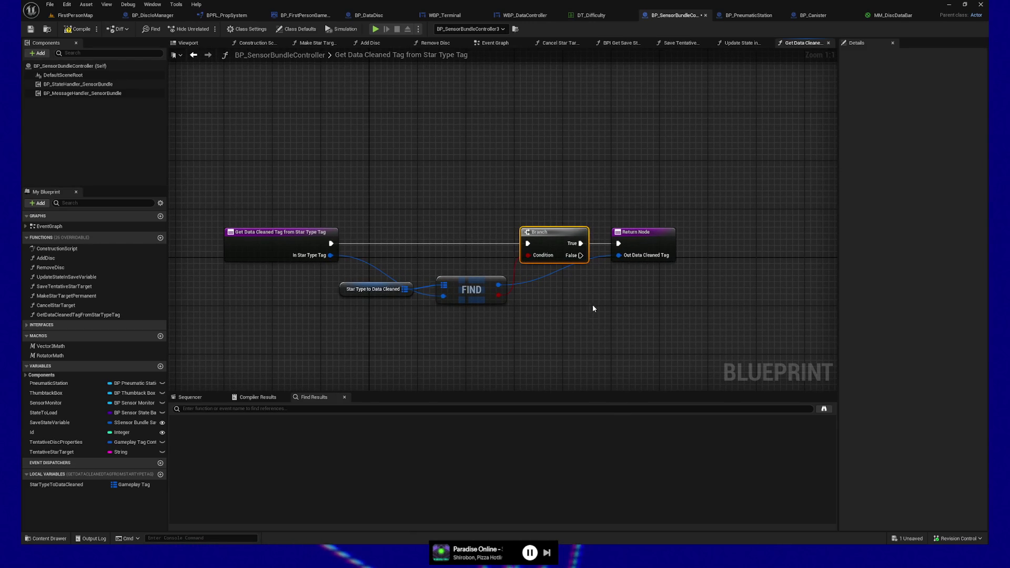
click(77, 31)
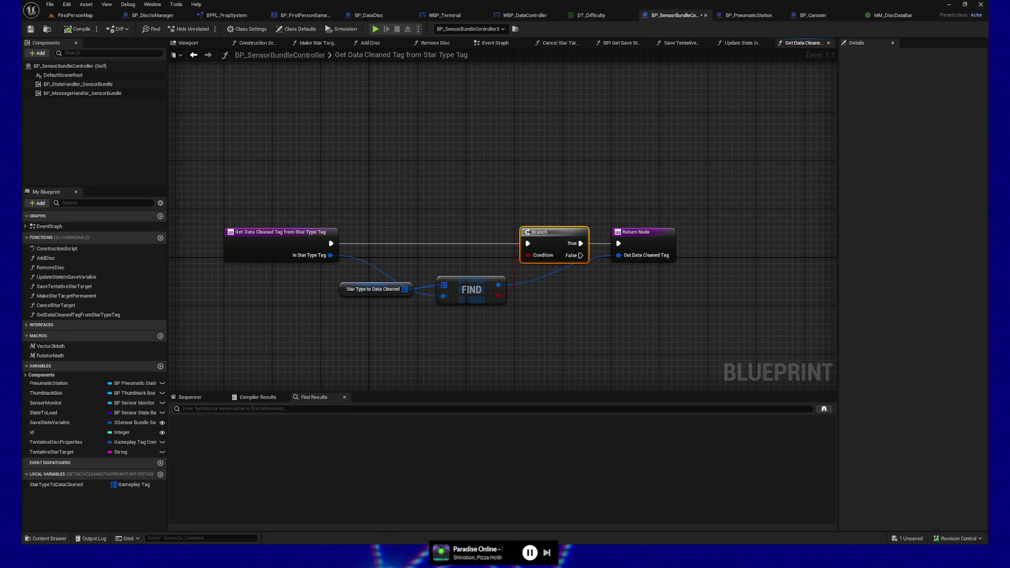
drag(345, 274, 493, 332)
double_click(428, 301)
ctrl+click(447, 311)
ctrl+click(384, 294)
key(shift+a)
drag(359, 292, 370, 292)
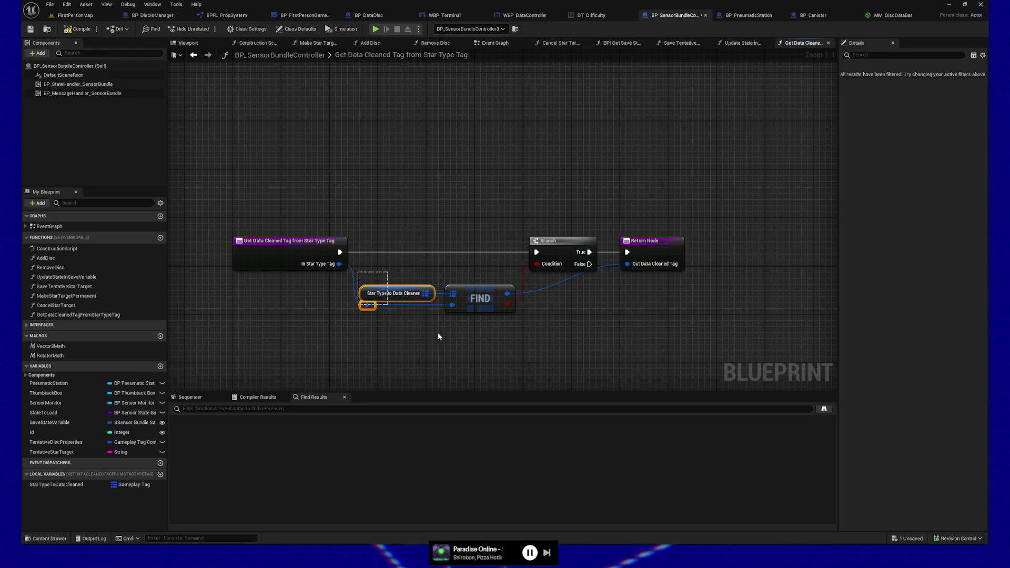
key(q)
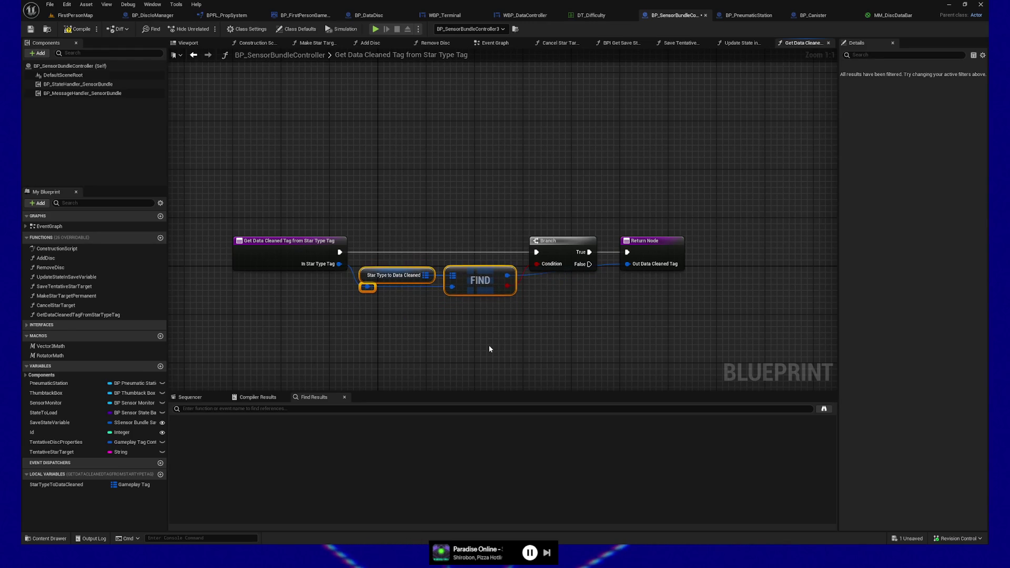
double_click(543, 276)
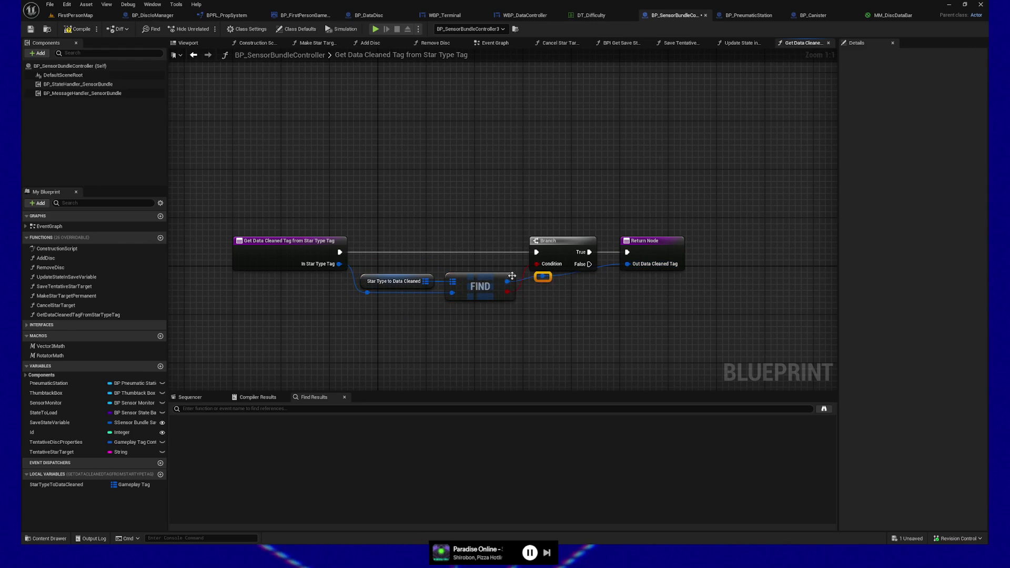
key(q)
click(550, 291)
shift+click(551, 247)
key(shift+d)
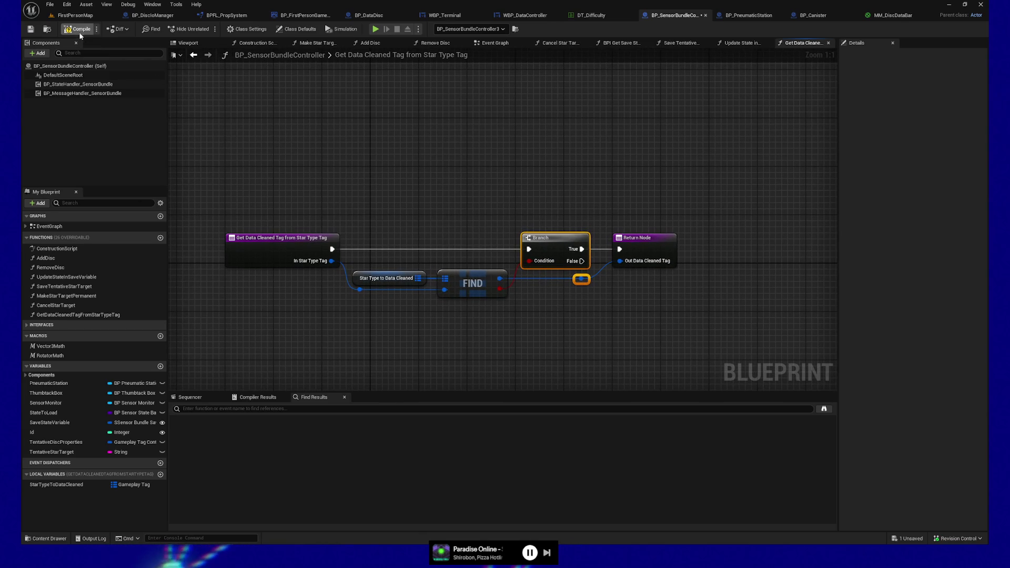
key(ctrl+s)
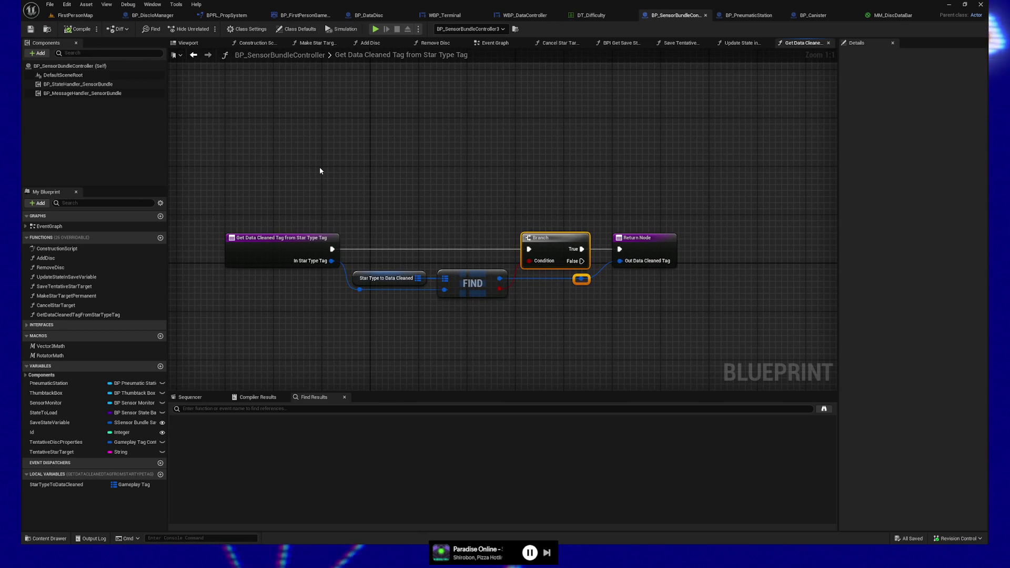
mouse_move(408, 169)
mouse_down()
mouse_move(388, 173)
mouse_move(432, 180)
mouse_up()
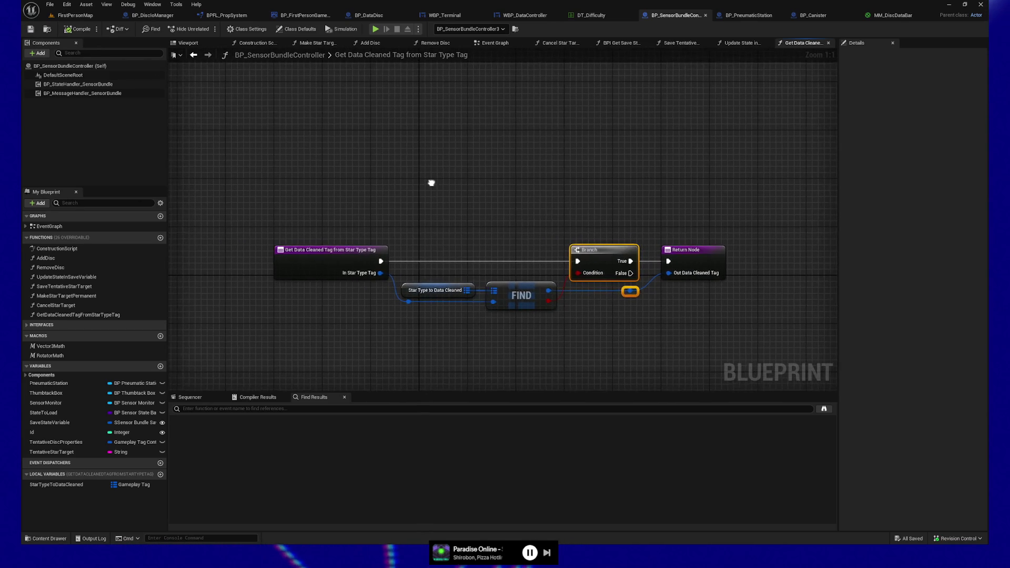
mouse_move(566, 171)
mouse_down()
mouse_move(542, 164)
mouse_move(550, 145)
mouse_up()
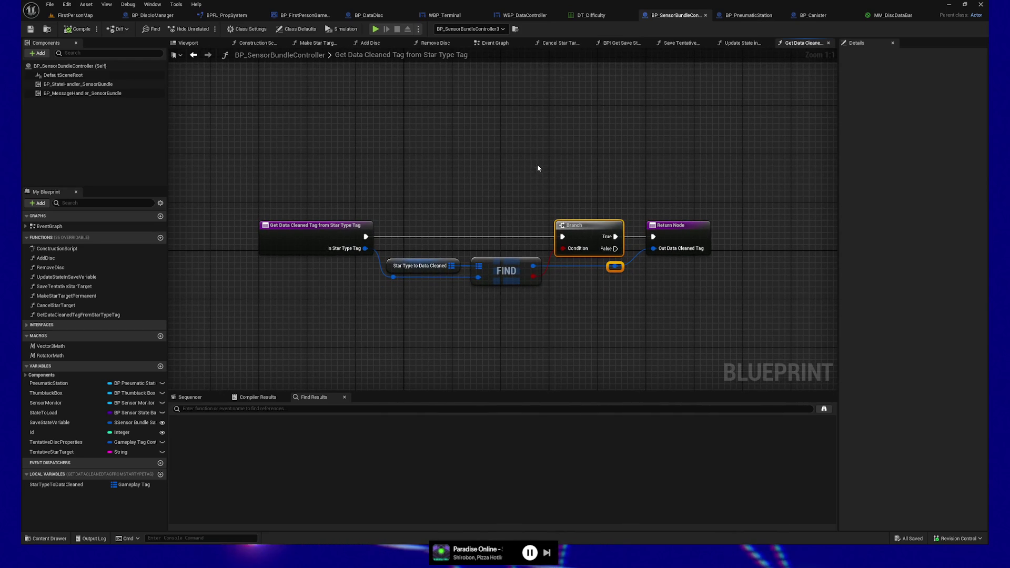
drag(537, 169, 552, 158)
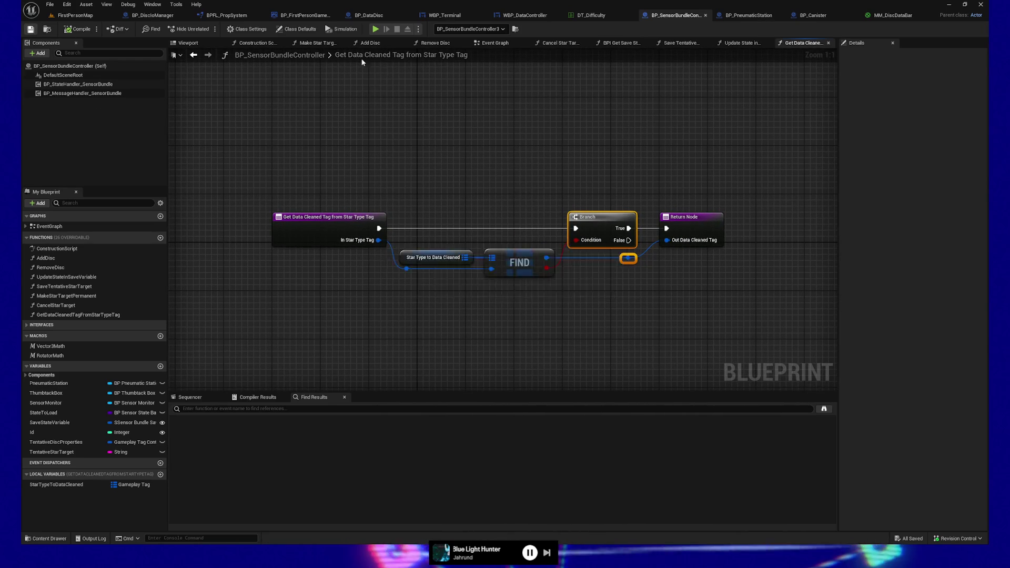
drag(425, 91, 419, 88)
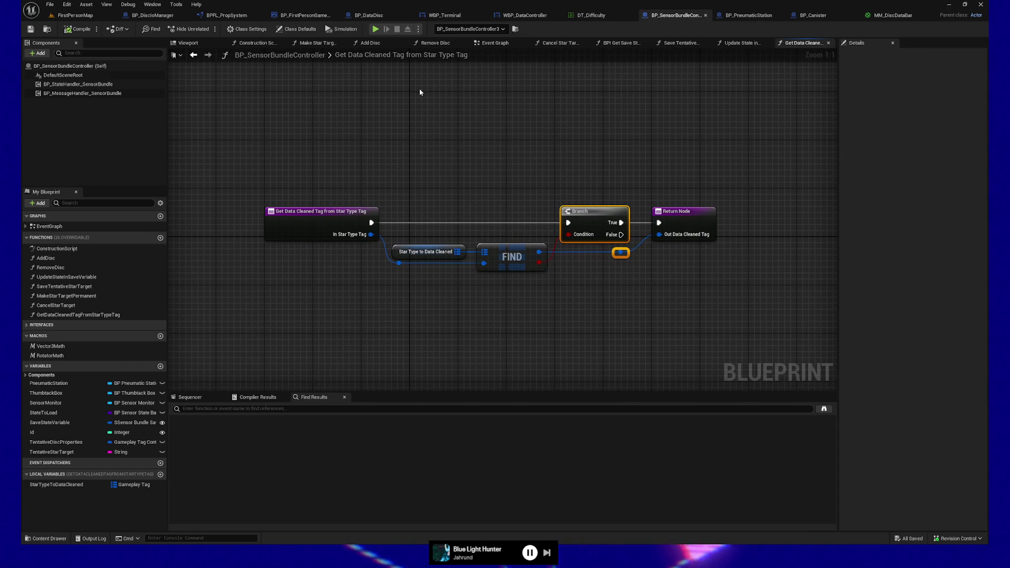
drag(507, 119, 527, 126)
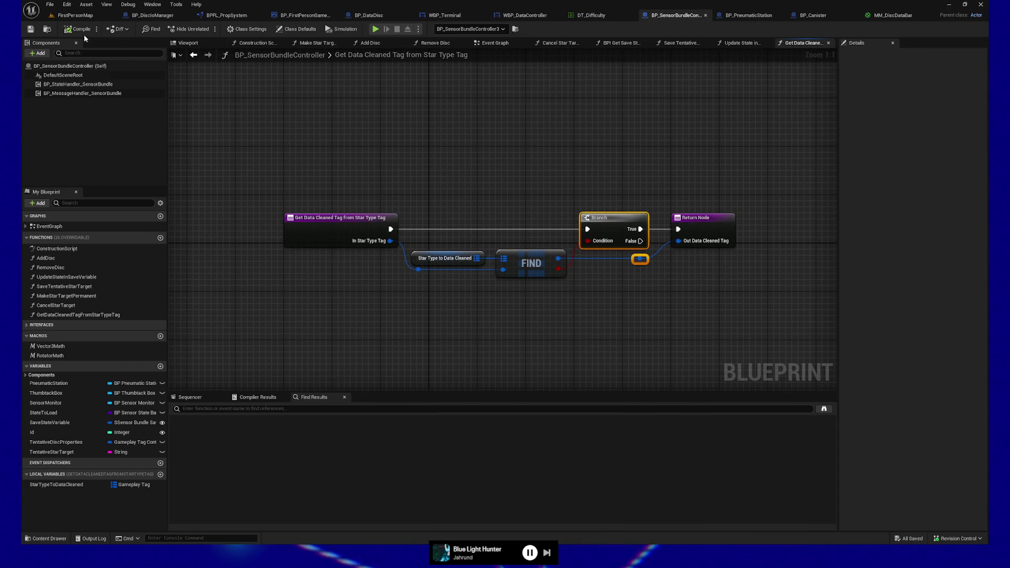
drag(496, 95, 494, 108)
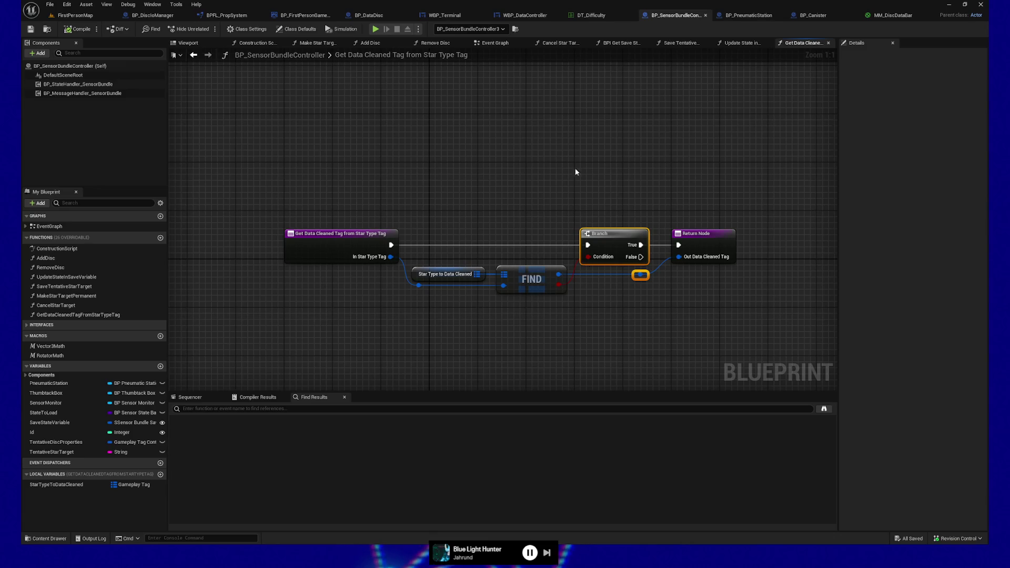
click(829, 42)
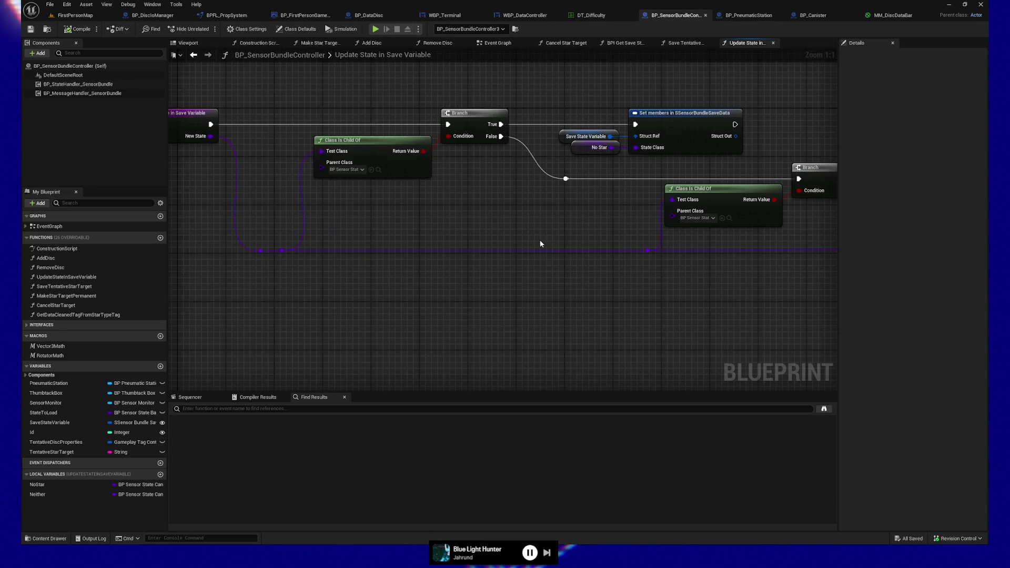
- Place a GetDataCleanedTagFromStarTypeTag call in the Save Tentative Star Target graph
click(683, 43)
drag(434, 240, 445, 219)
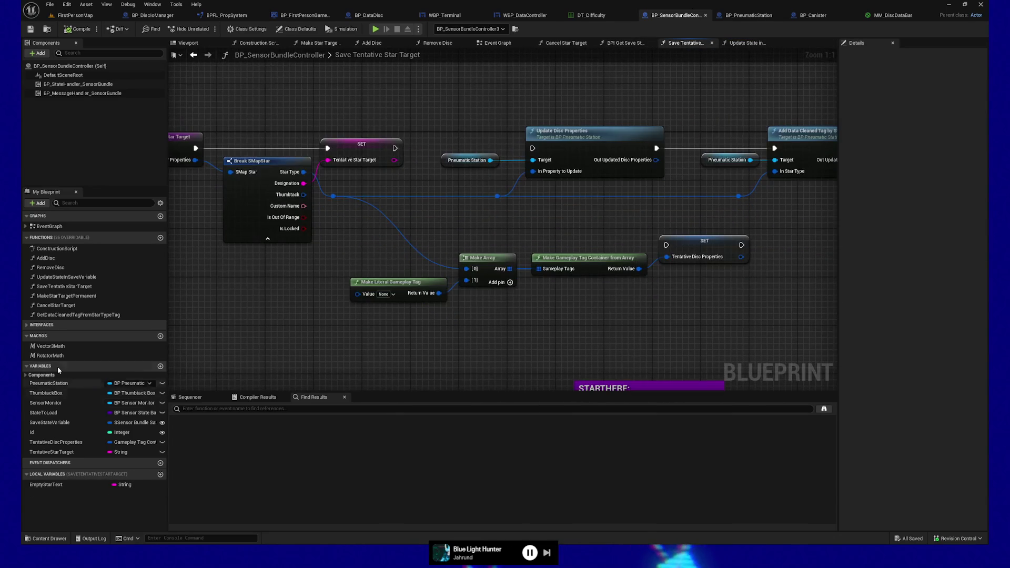
click(58, 314)
mouse_move(58, 314)
mouse_down()
mouse_move(344, 334)
mouse_move(284, 327)
mouse_up()
click(471, 196)
scroll(384, 227, down, 2)
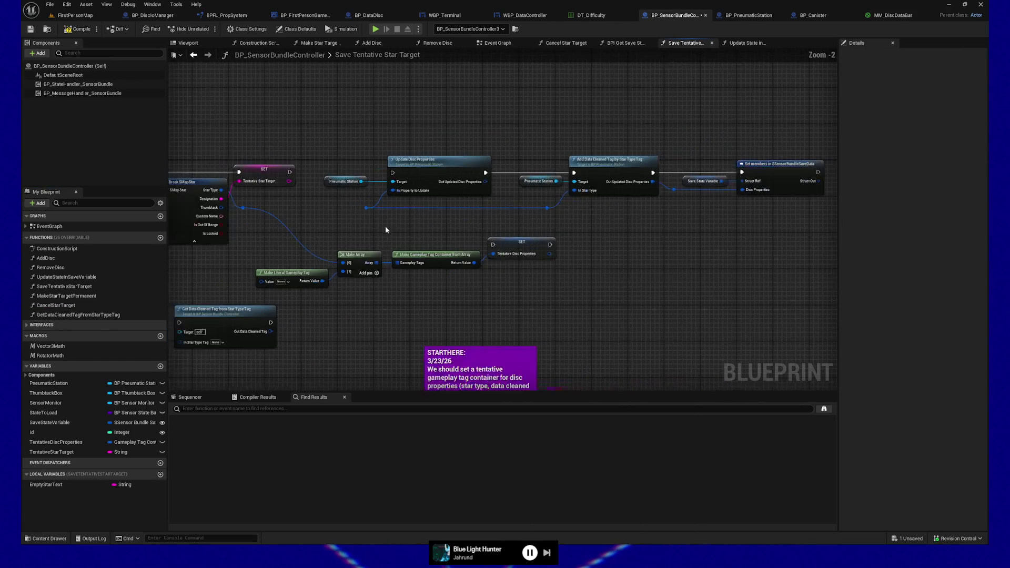
- Raise the top node row, set Get Data Cleaned Tag beside SET, and run it after SET
drag(334, 149, 774, 220)
mouse_move(435, 163)
mouse_down()
mouse_move(435, 77)
mouse_move(522, 81)
mouse_up()
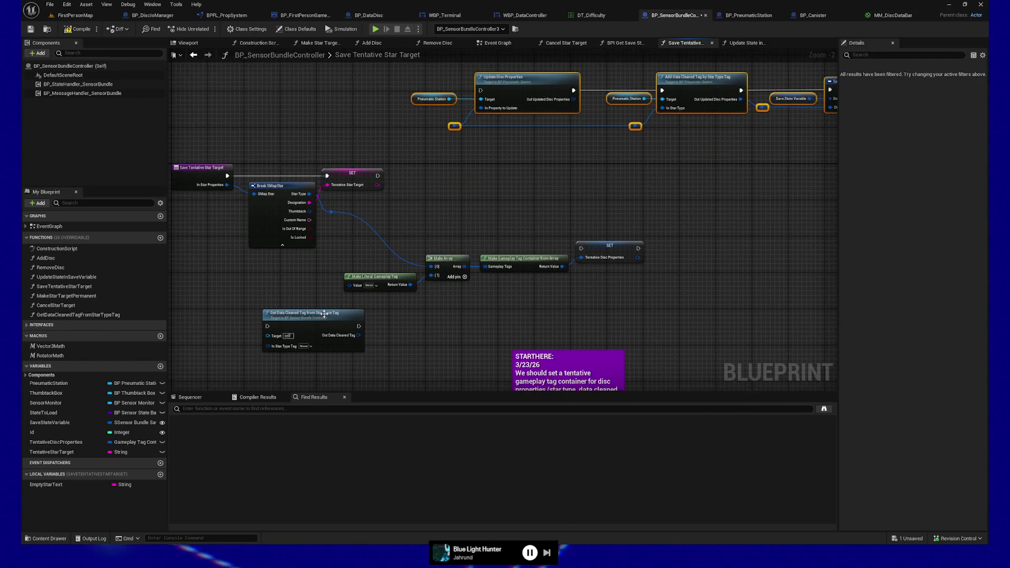
mouse_move(611, 246)
mouse_down()
mouse_move(535, 176)
mouse_move(671, 207)
mouse_move(677, 217)
mouse_up()
drag(300, 314, 458, 168)
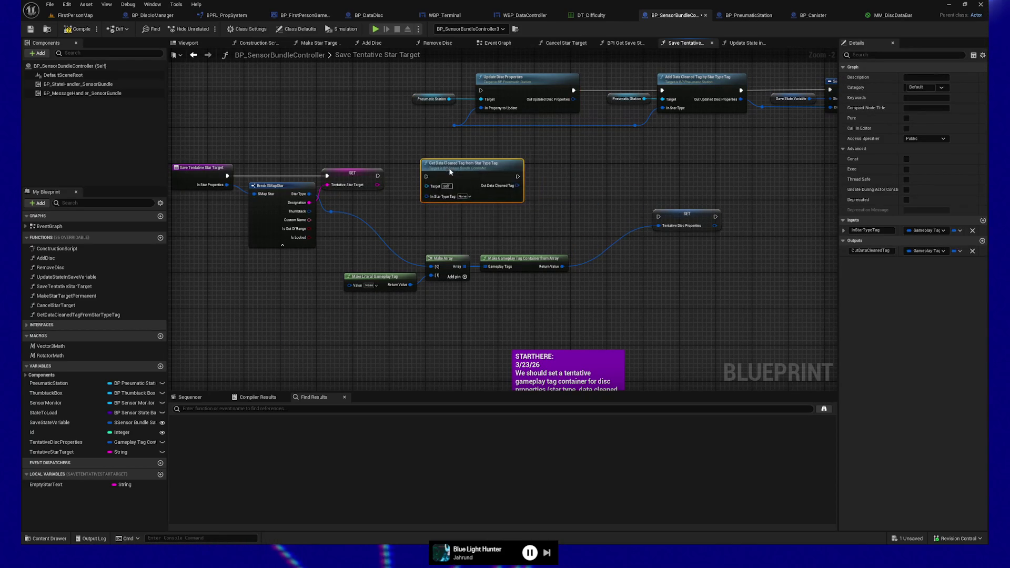
drag(377, 175, 429, 183)
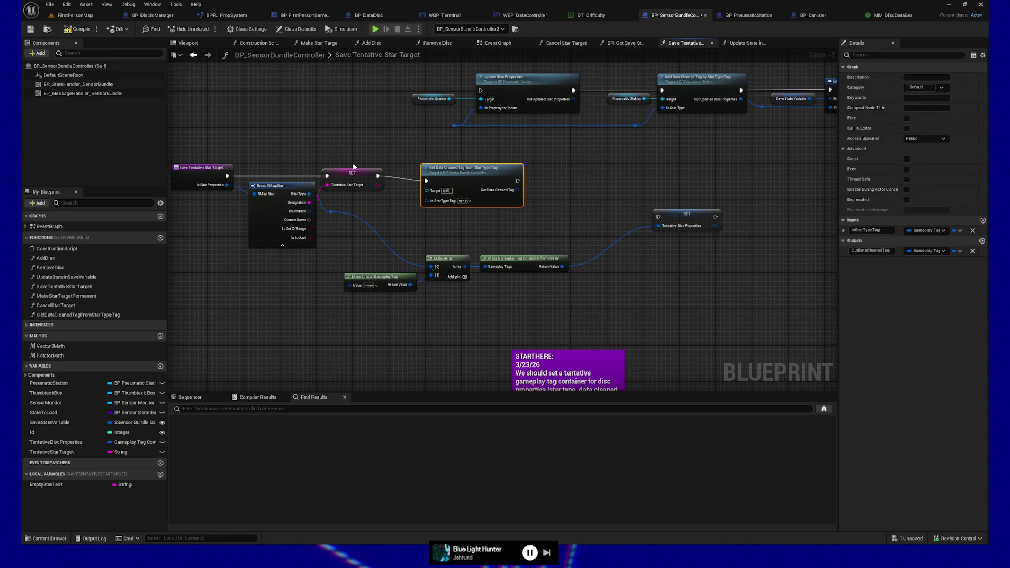
scroll(378, 201, up, 1)
mouse_move(370, 227)
mouse_down()
mouse_move(451, 231)
mouse_move(481, 207)
mouse_up()
- Select both reroute points and the tag-building nodes, then draw a wire from the Star Type reroute
shift+click(370, 226)
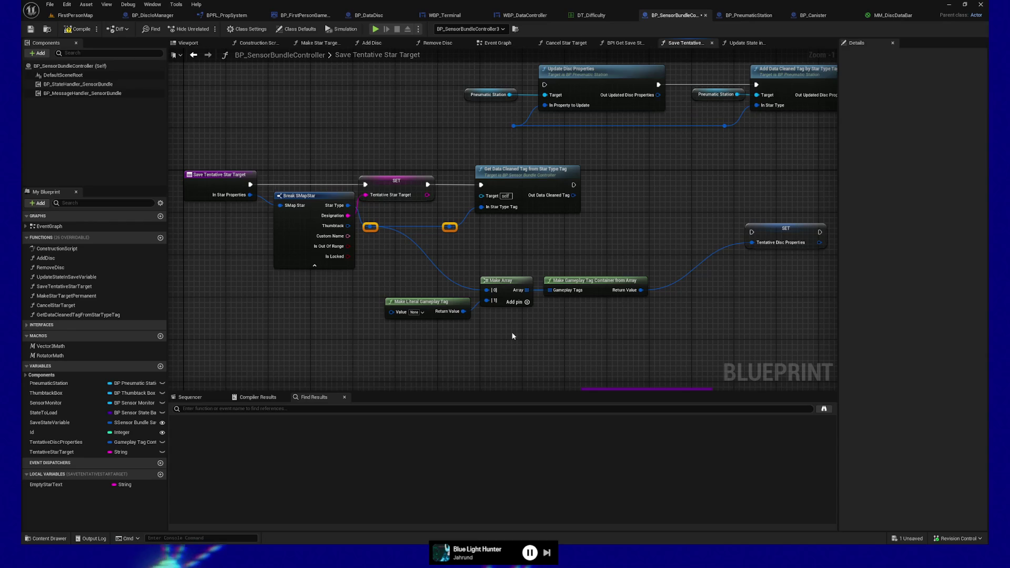
scroll(414, 325, up, 1)
mouse_move(414, 325)
mouse_down()
mouse_move(422, 278)
mouse_move(468, 309)
mouse_up()
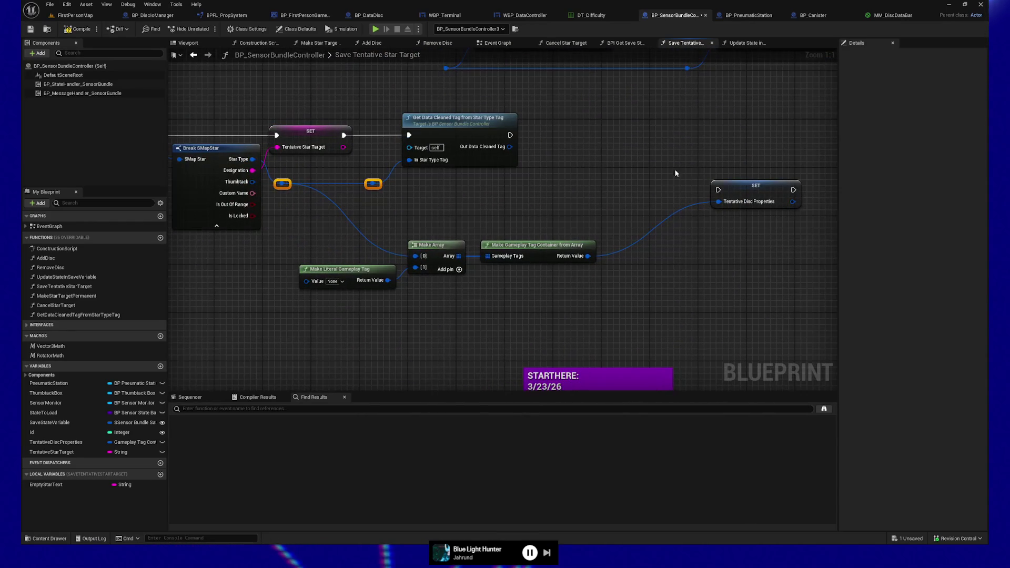
drag(323, 229, 583, 297)
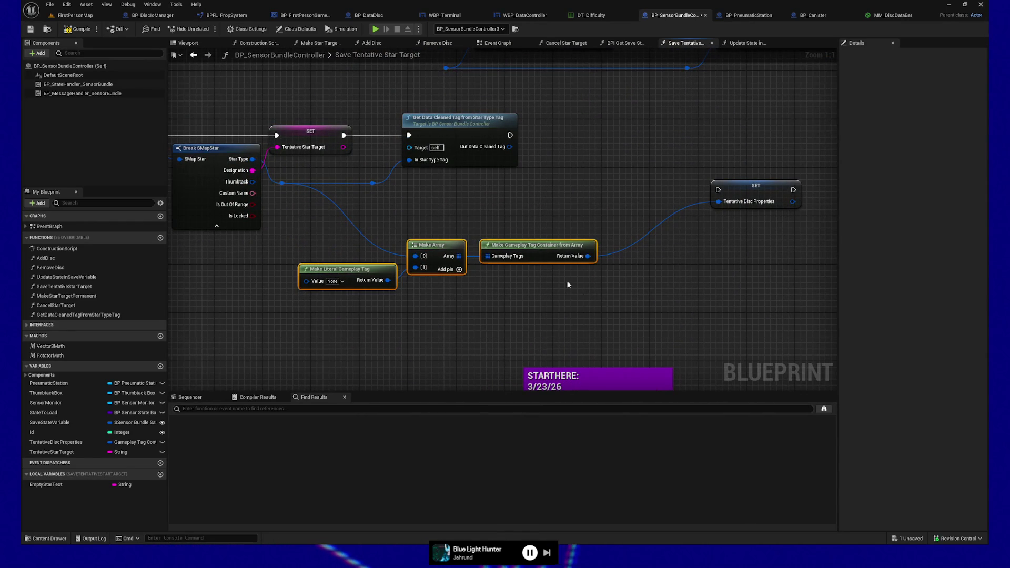
mouse_move(372, 183)
mouse_down()
mouse_move(537, 185)
mouse_move(345, 276)
mouse_move(414, 256)
mouse_up()
- Feed Star Type into Make Array [0], Out Data Cleaned Tag into [1], and delete Make Literal Gameplay Tag
mouse_move(329, 237)
mouse_down()
mouse_move(417, 282)
mouse_move(600, 292)
mouse_up()
mouse_move(523, 252)
mouse_down()
mouse_move(685, 215)
mouse_move(710, 185)
mouse_move(692, 185)
mouse_up()
mouse_move(510, 147)
mouse_down()
mouse_move(597, 199)
mouse_move(585, 201)
mouse_up()
click(530, 204)
key(Delete)
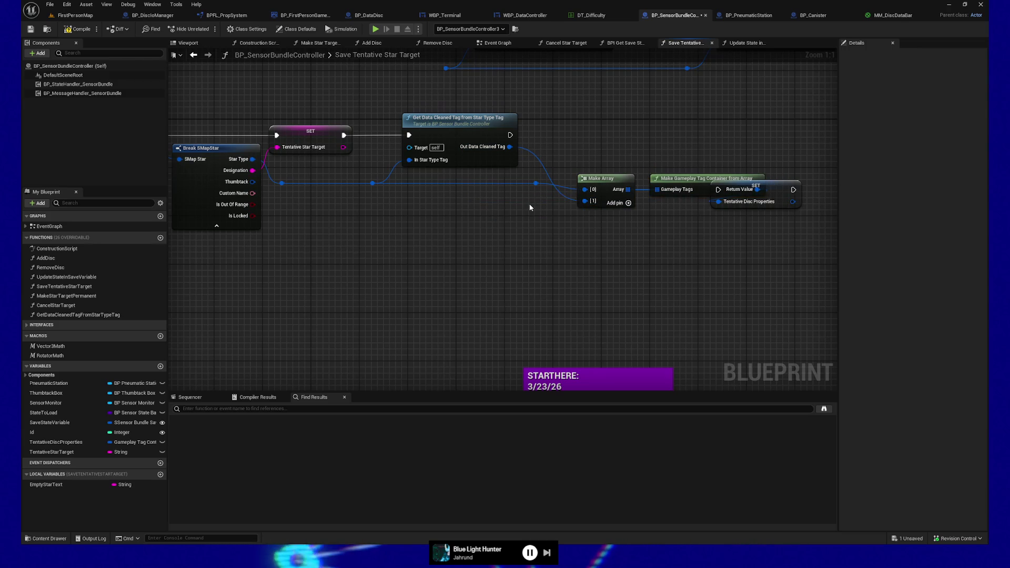
- Run SET Tentative Disc Properties after Get Data Cleaned Tag and tidy the surrounding nodes
drag(646, 211, 706, 162)
drag(439, 188, 634, 231)
drag(520, 204, 509, 173)
drag(377, 159, 646, 165)
drag(694, 167, 693, 160)
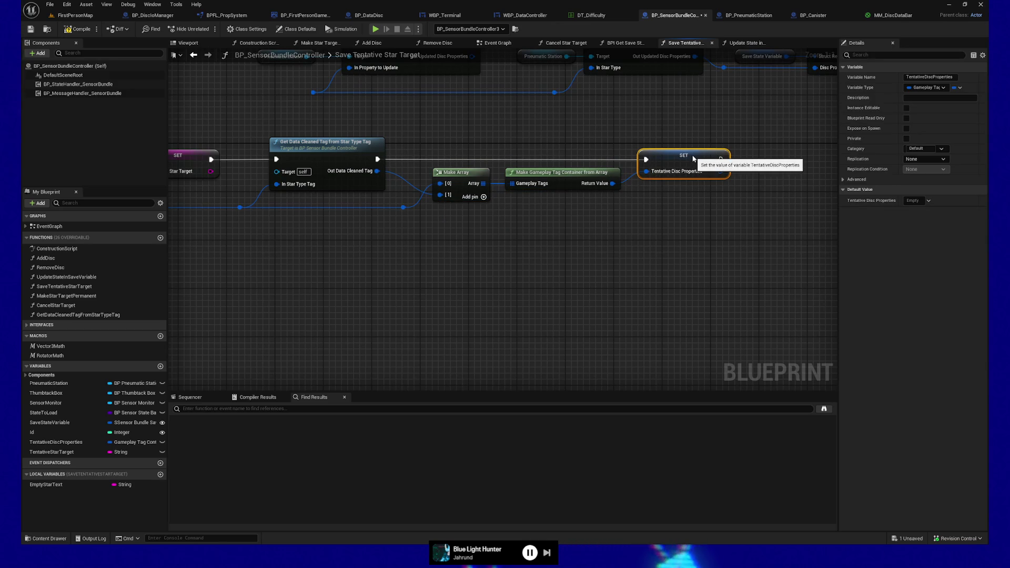
mouse_move(365, 265)
mouse_down()
mouse_move(516, 286)
mouse_move(525, 290)
mouse_move(399, 301)
mouse_move(422, 317)
mouse_move(474, 314)
mouse_move(548, 338)
mouse_up()
scroll(422, 317, down, 1)
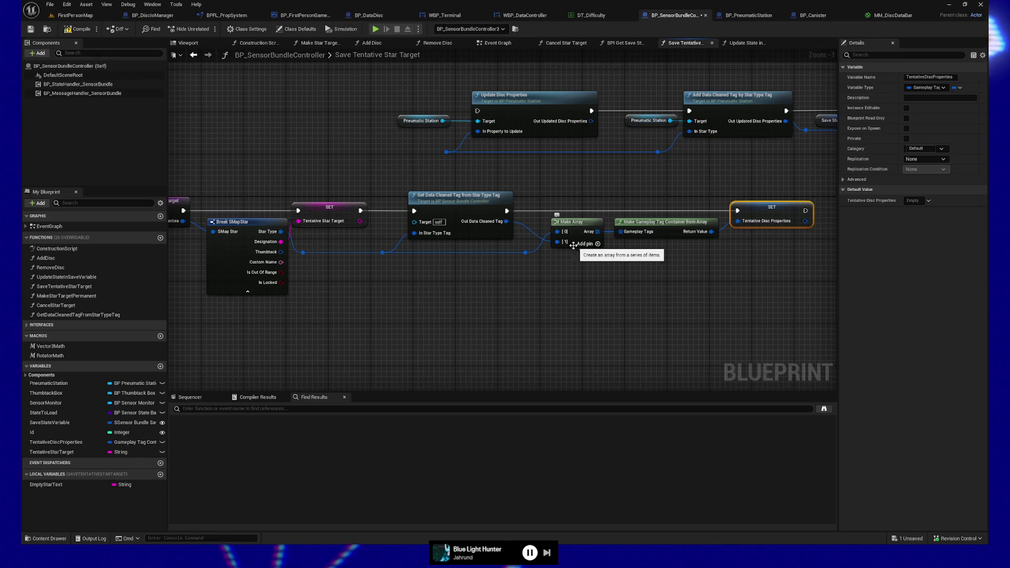
drag(534, 268, 308, 251)
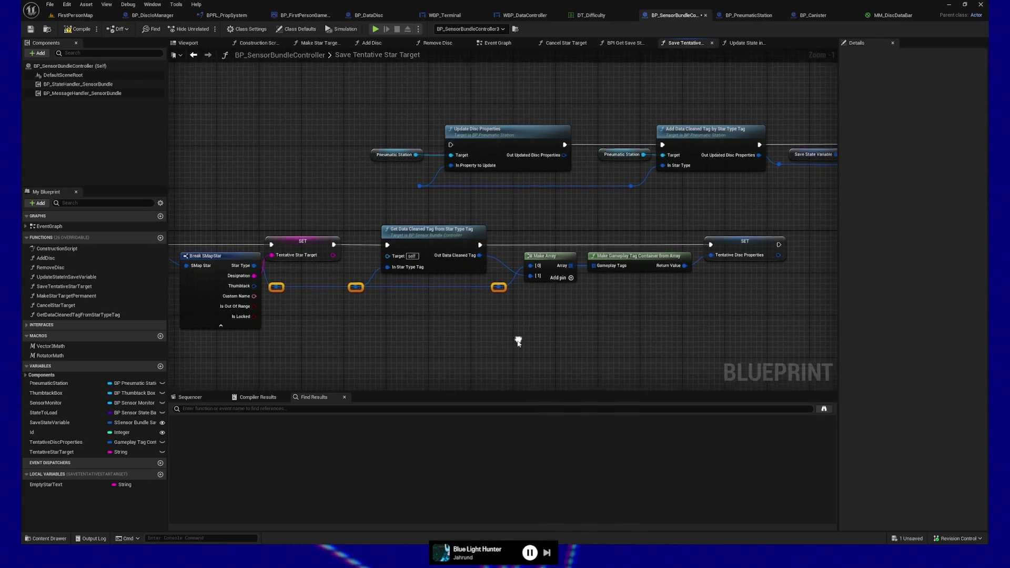
click(748, 14)
drag(451, 308, 588, 253)
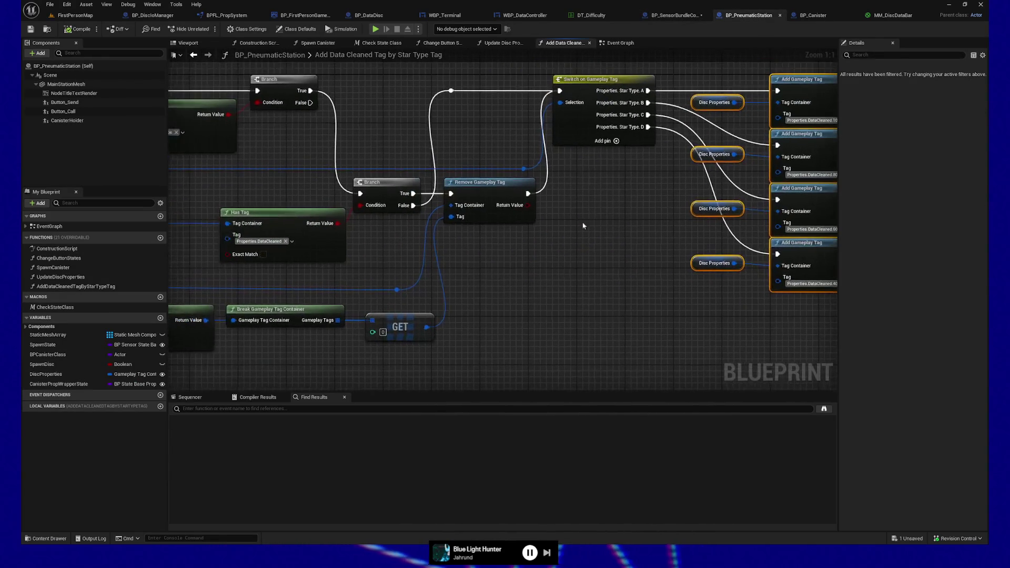
click(620, 44)
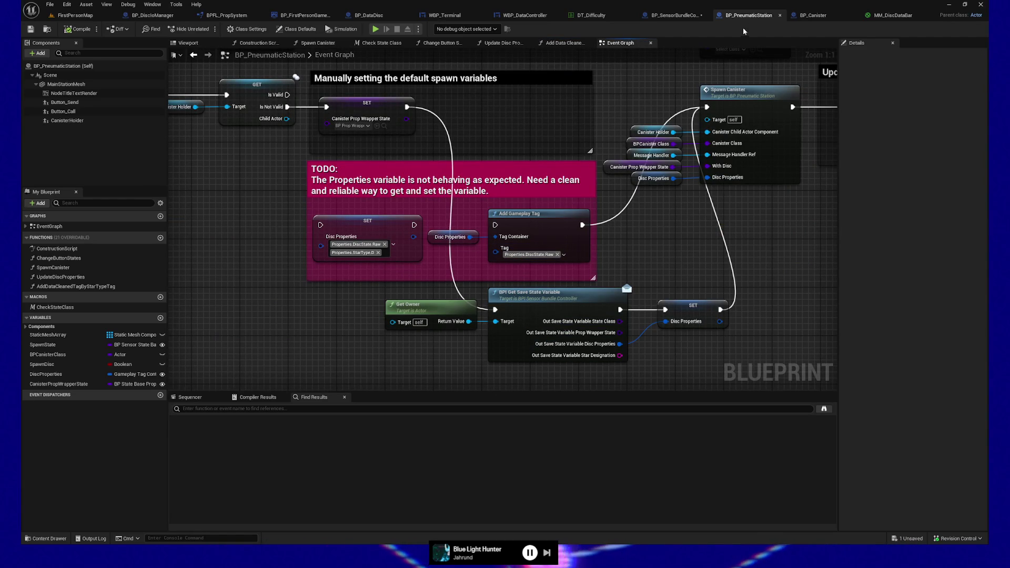
click(682, 17)
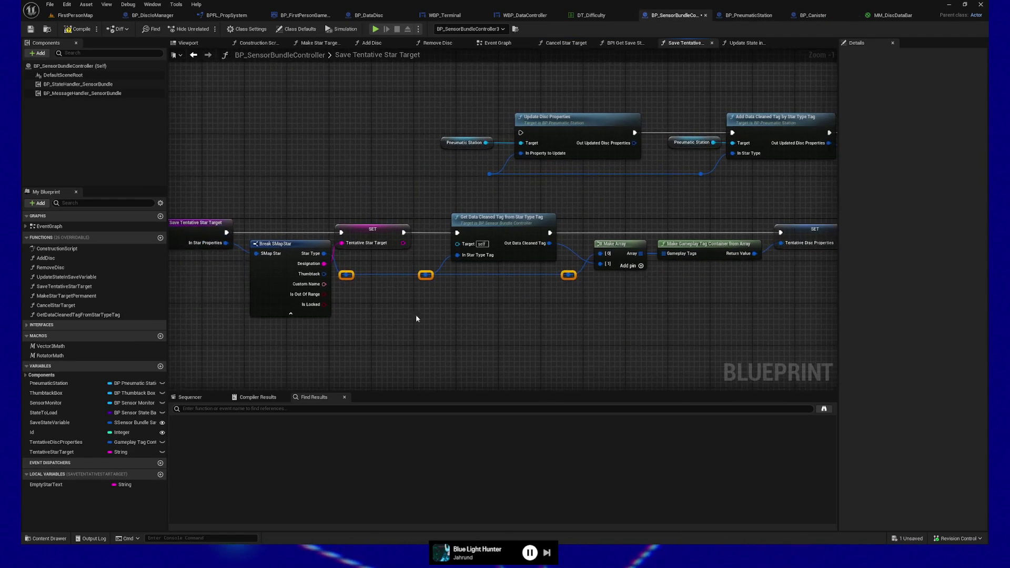
click(346, 274)
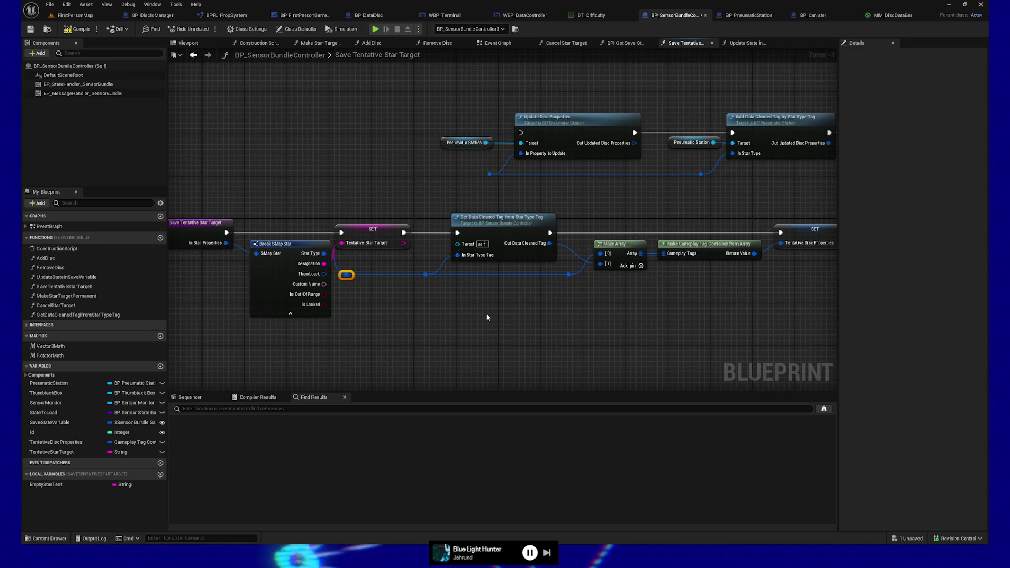
drag(512, 311, 482, 315)
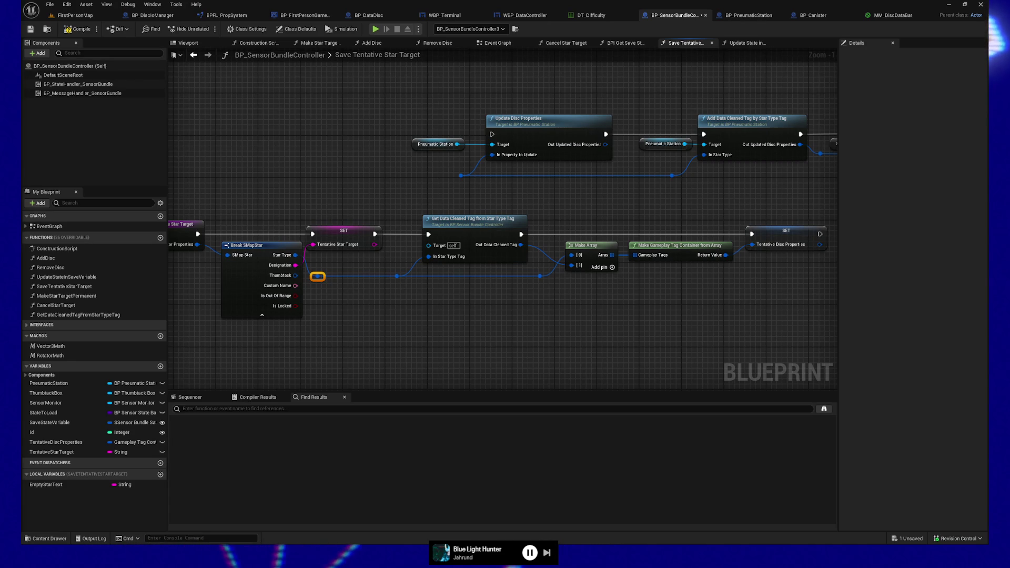
drag(442, 338, 481, 354)
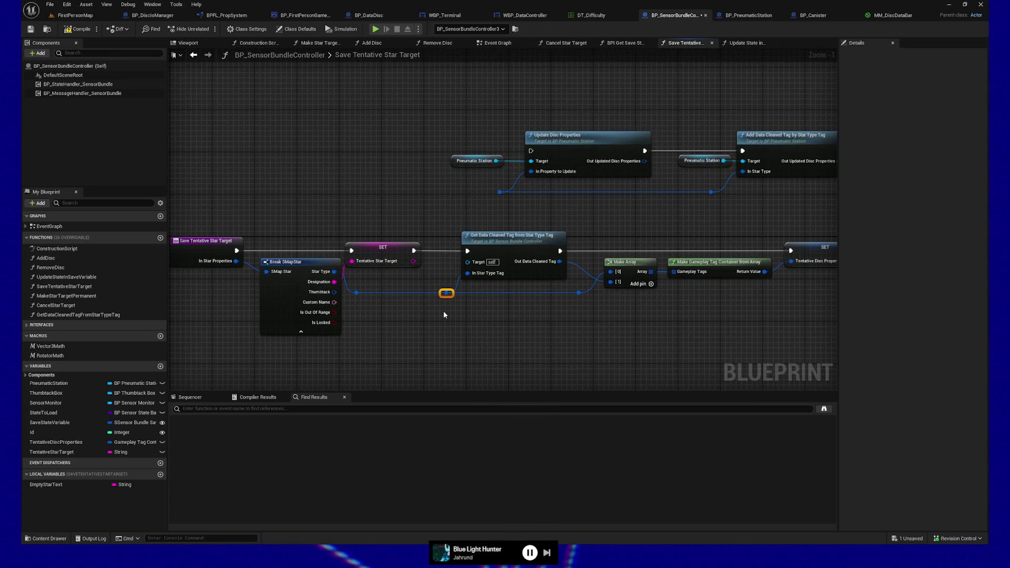
- Route Out Data Cleaned Tag through a reroute point and add a third input pin to Make Array
click(501, 332)
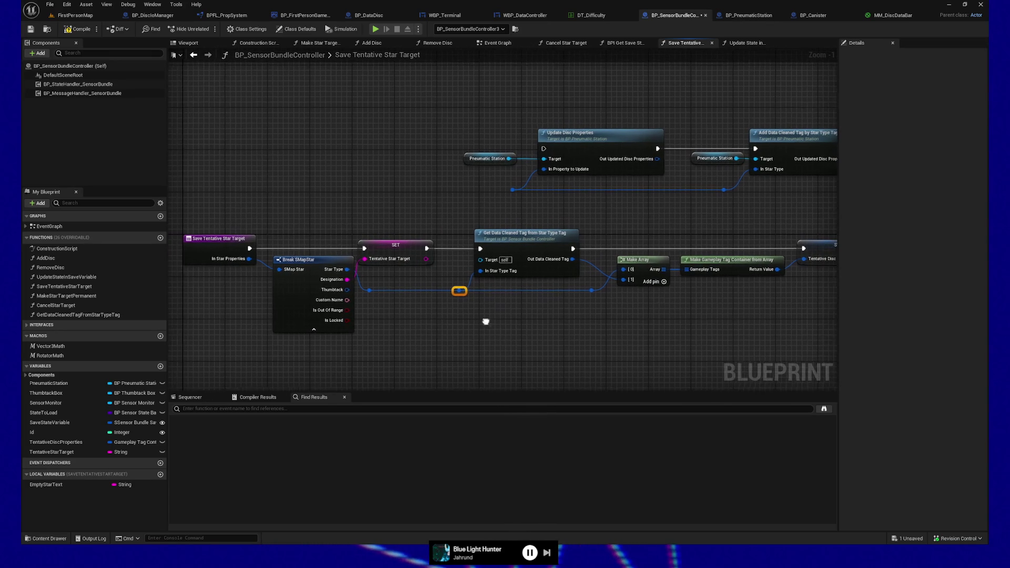
drag(578, 293, 584, 258)
click(523, 265)
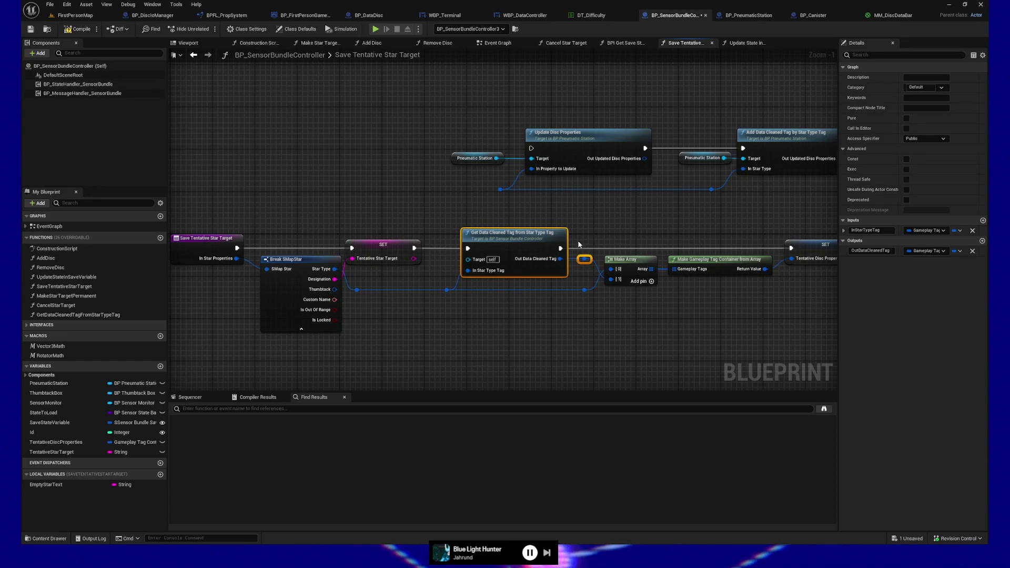
click(594, 329)
drag(599, 341, 474, 345)
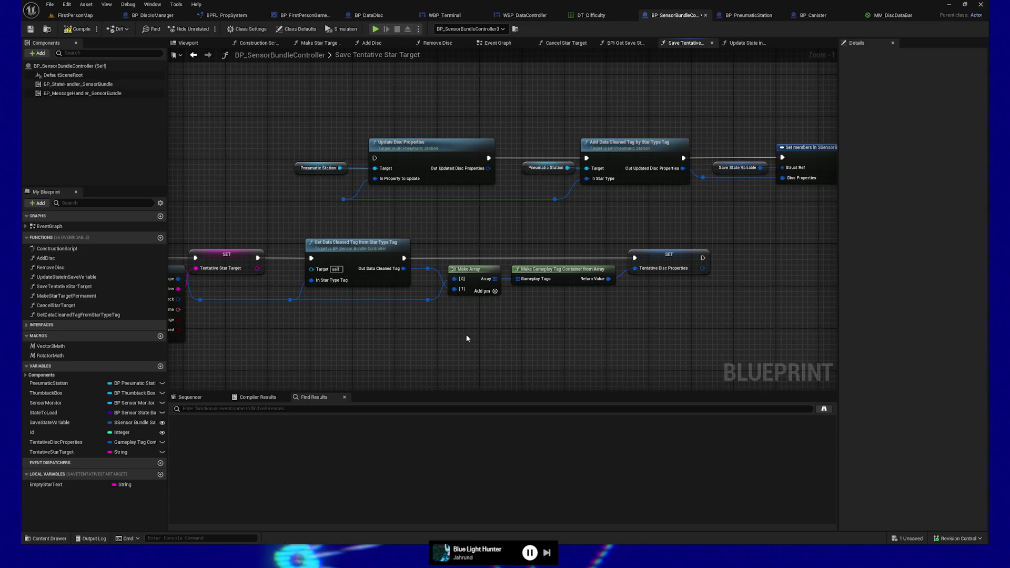
mouse_move(442, 340)
mouse_down()
mouse_move(560, 339)
mouse_move(501, 343)
mouse_move(531, 342)
mouse_up()
click(248, 274)
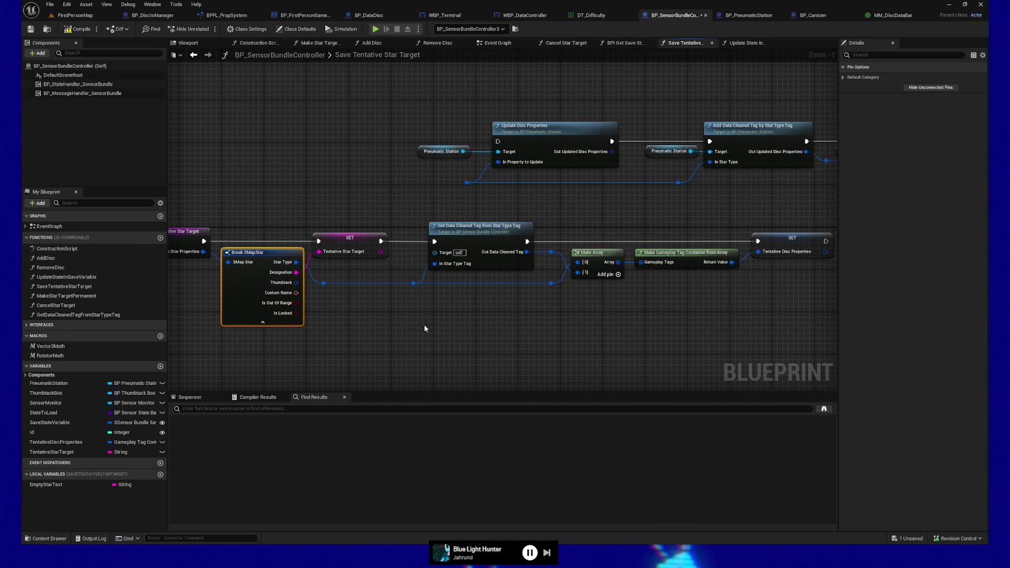
mouse_move(568, 330)
mouse_down()
mouse_move(506, 323)
mouse_move(544, 324)
mouse_up()
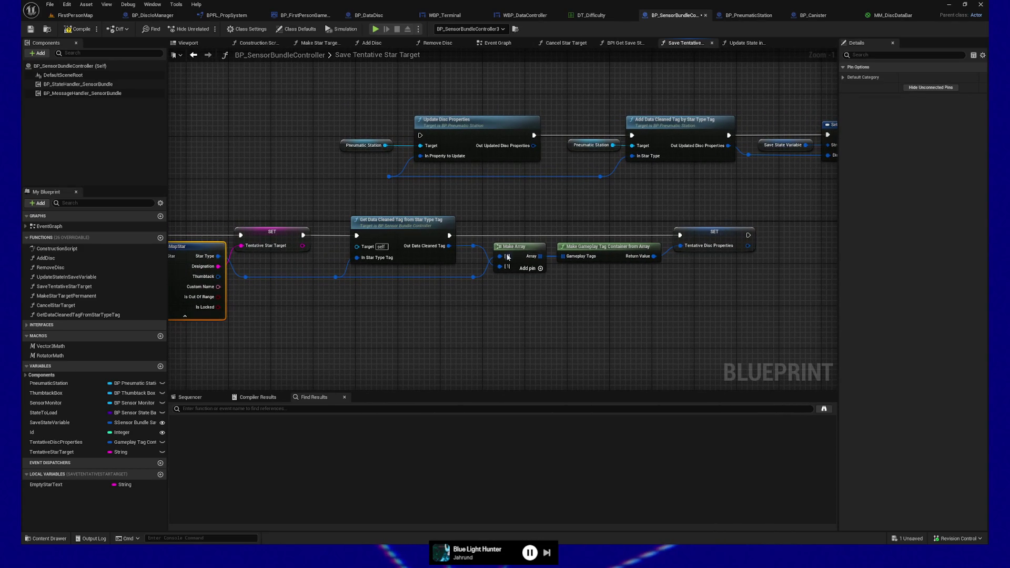
click(540, 268)
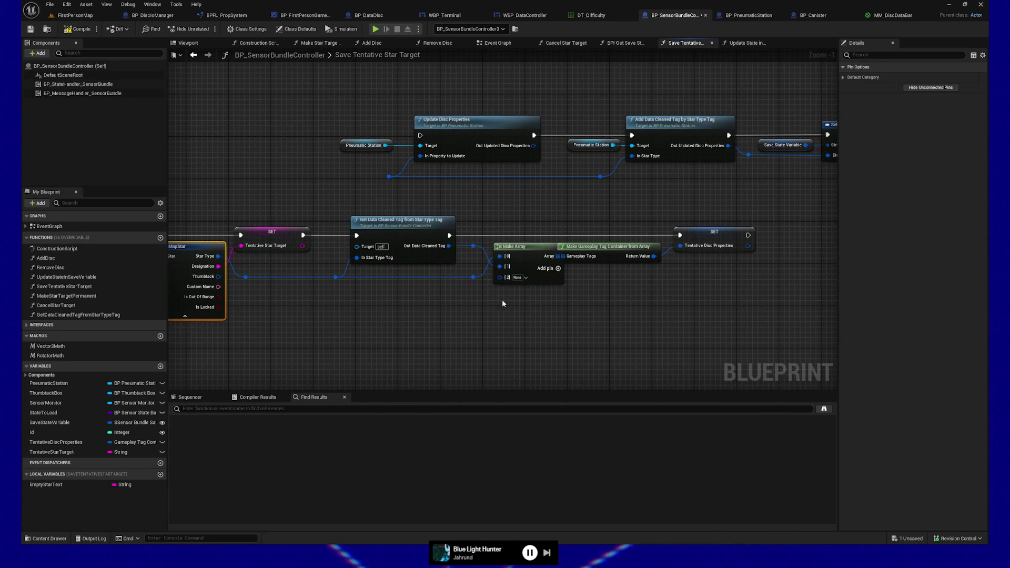
- Set Make Array's third input to Properties.DiscState.Raw and shift the tag container and SET nodes right
click(525, 277)
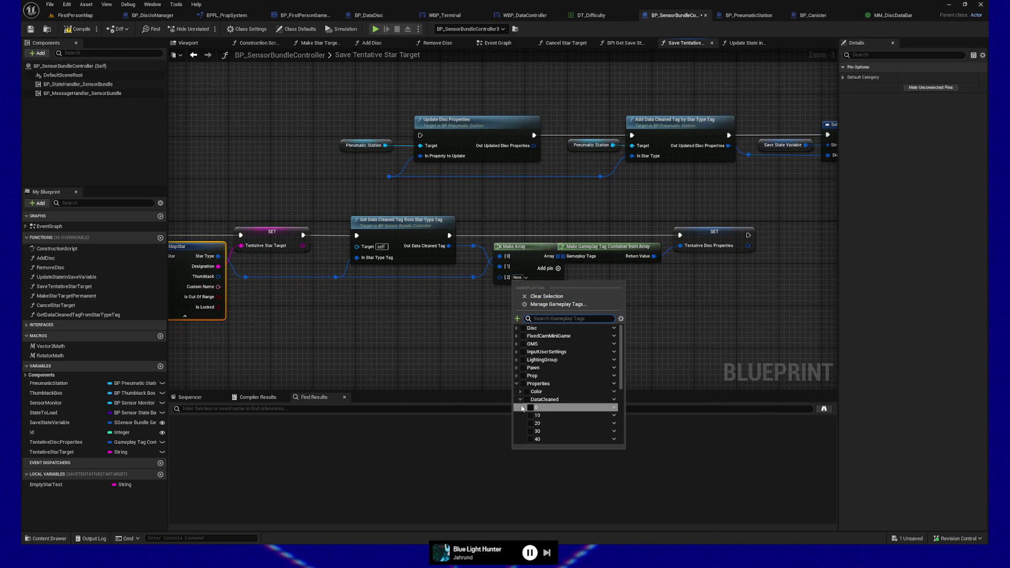
click(520, 400)
click(520, 408)
click(530, 439)
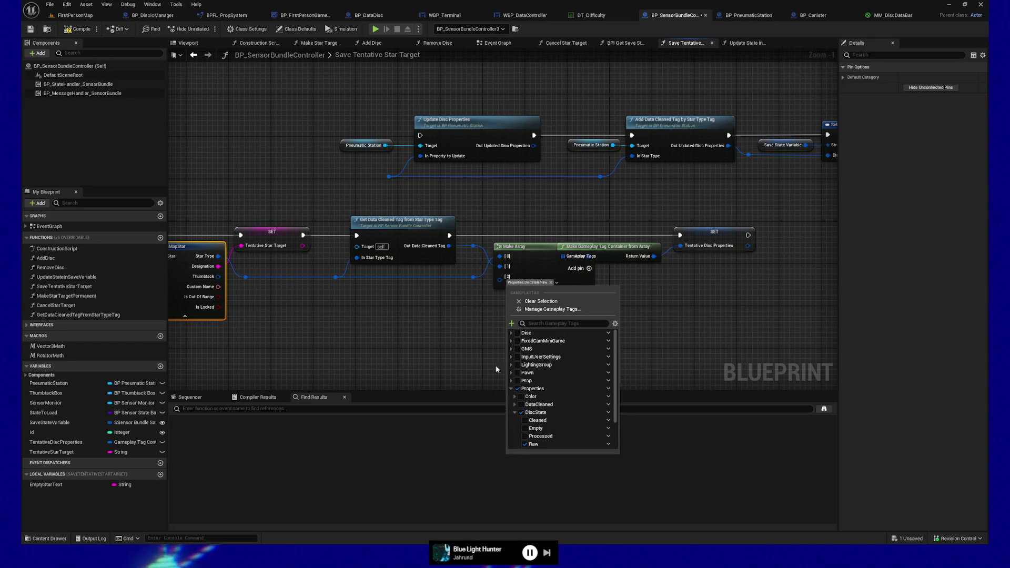
click(626, 229)
drag(626, 229, 736, 292)
key(Right)
key(Right)
key(Right)
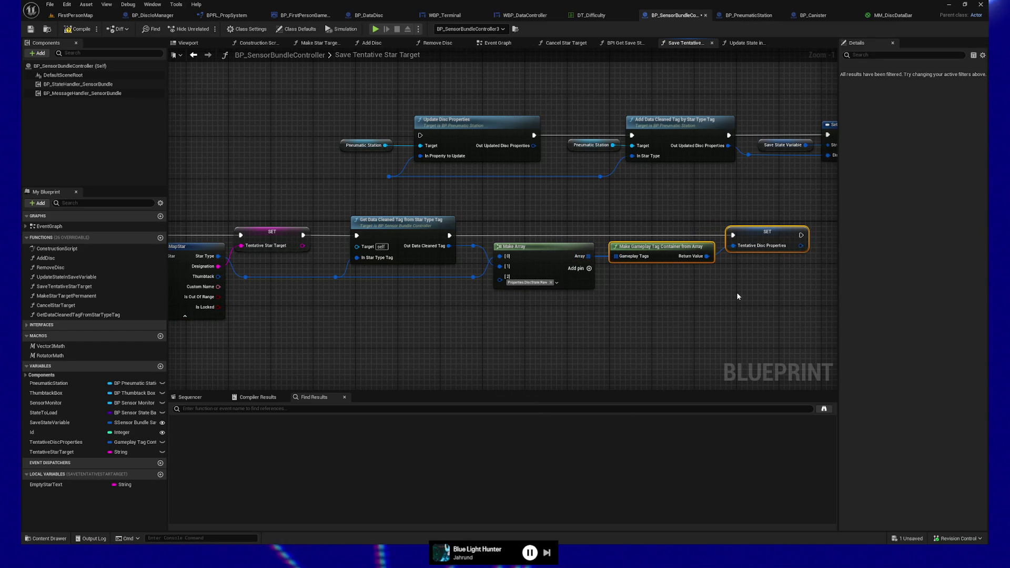
drag(560, 320, 531, 329)
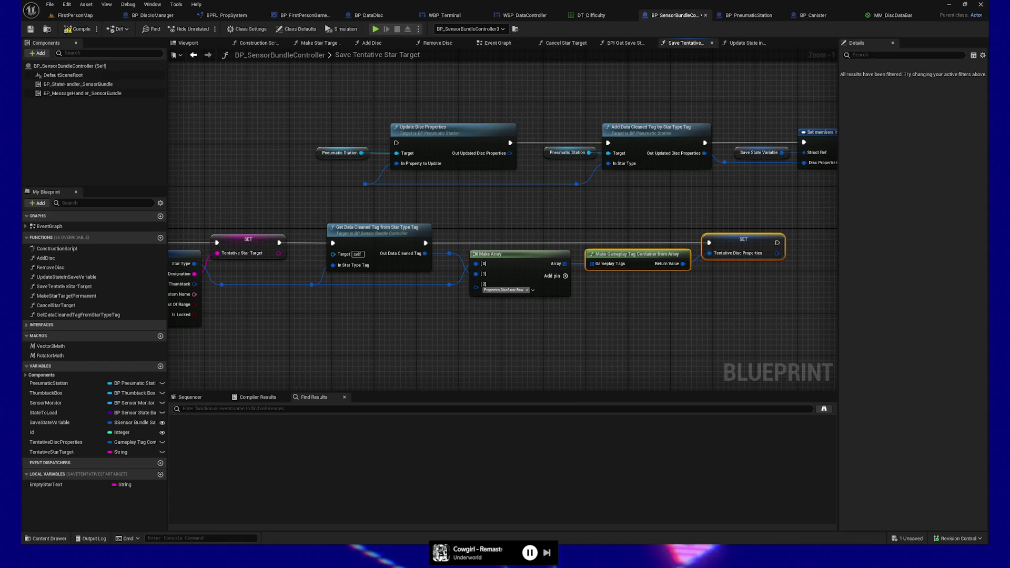
click(605, 339)
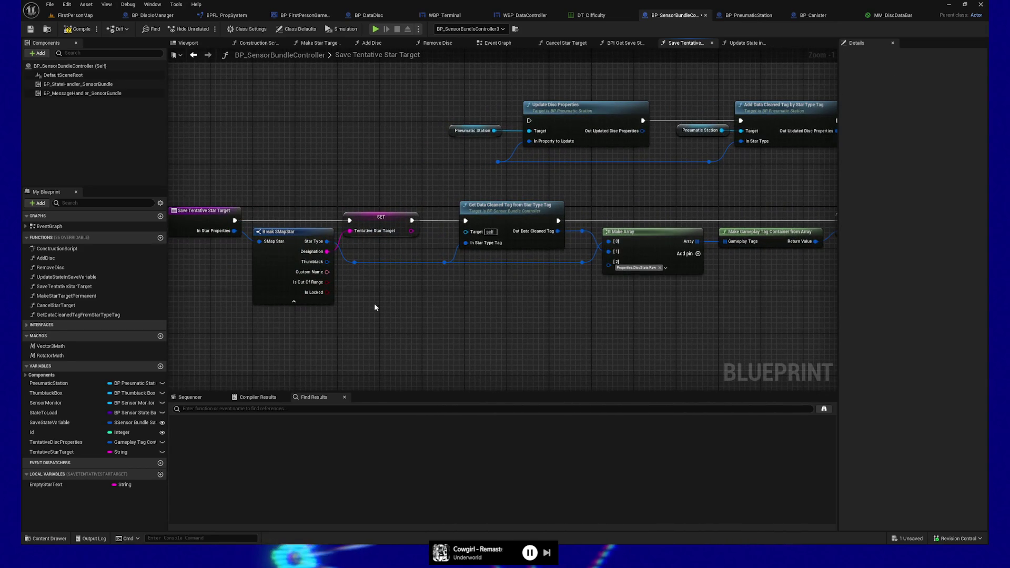
- Delete the upper row of existing nodes from the graph
drag(401, 284, 389, 327)
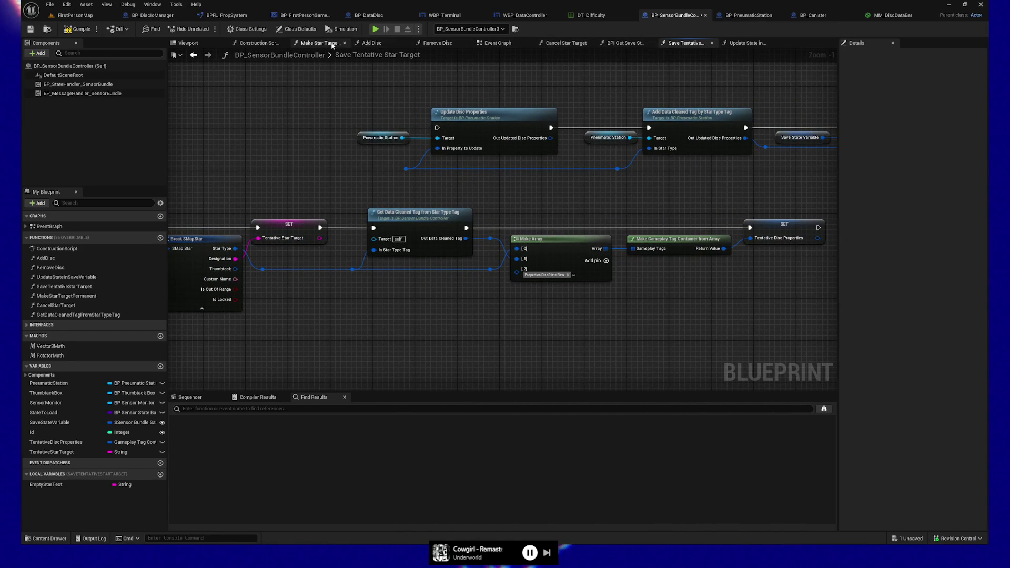
mouse_move(361, 102)
mouse_down()
mouse_move(801, 169)
mouse_move(653, 190)
mouse_up()
key(Delete)
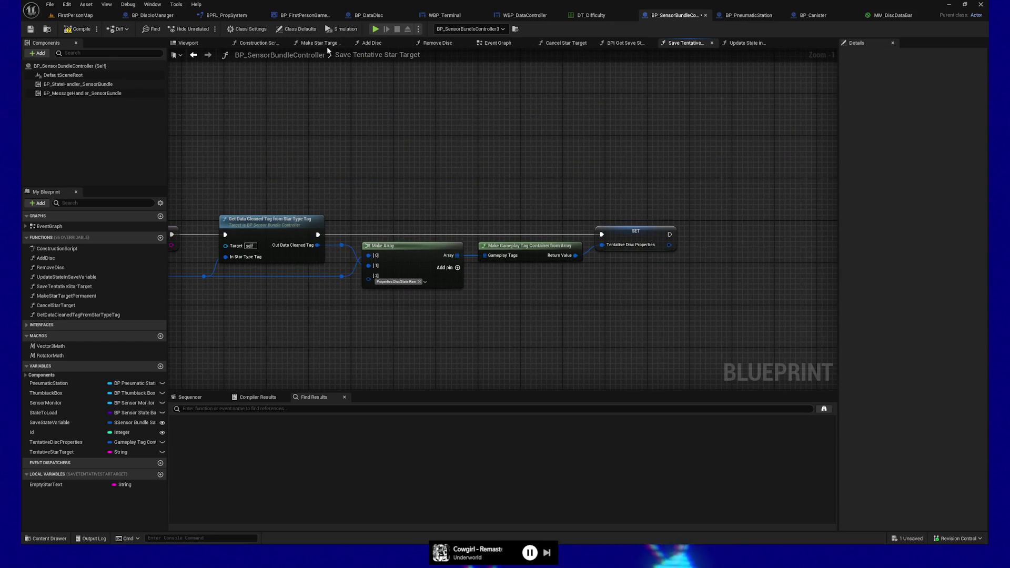
- Paste the Update Disc Properties and Add Data Cleaned Tag nodes into Make Star Target Permanent's upper area
click(320, 43)
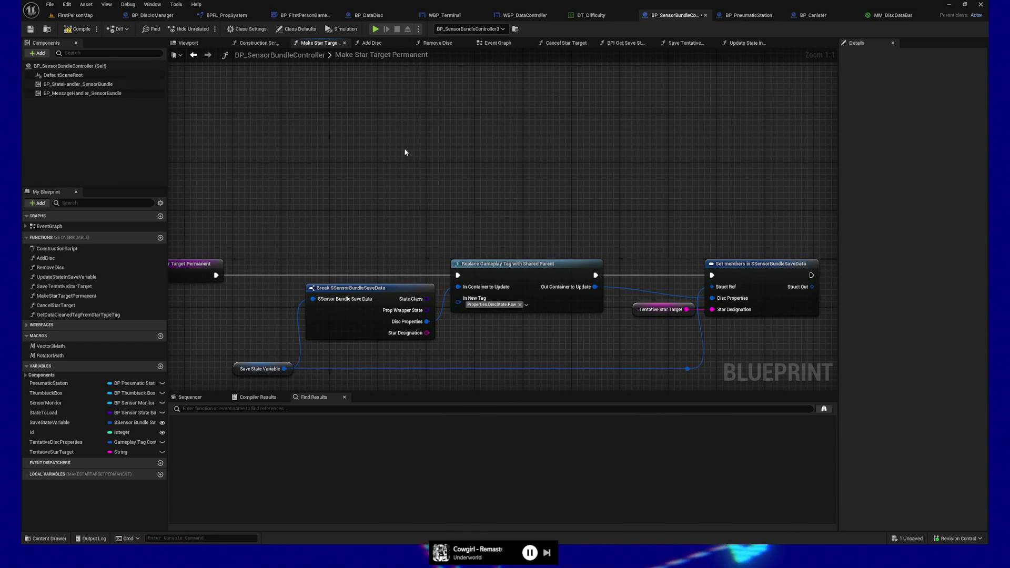
key(ctrl+v)
drag(520, 98, 636, 98)
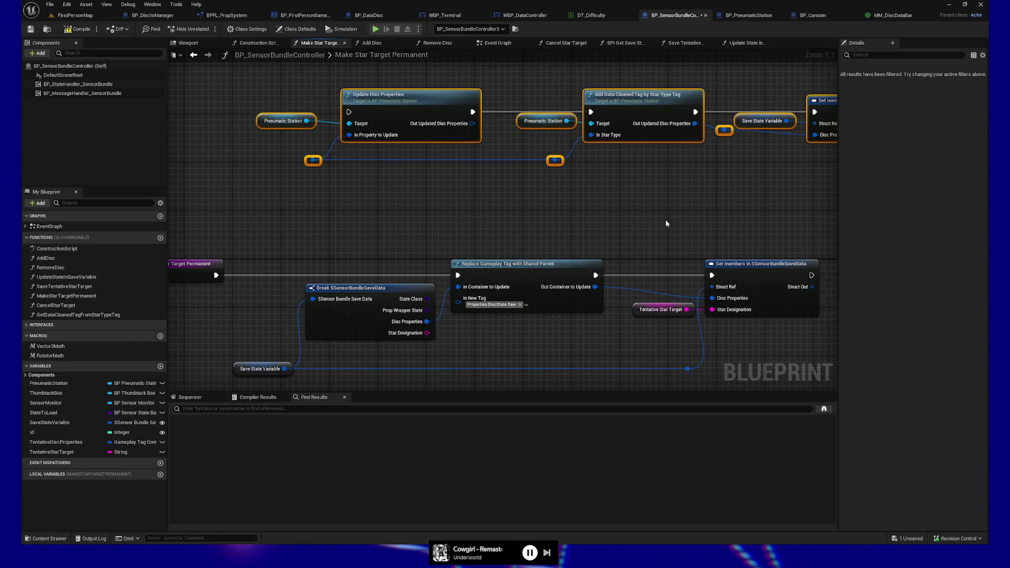
- Nudge the lower Make Star Target Permanent node chain left and bring Set members into view
scroll(600, 213, down, 2)
scroll(469, 345, up, 1)
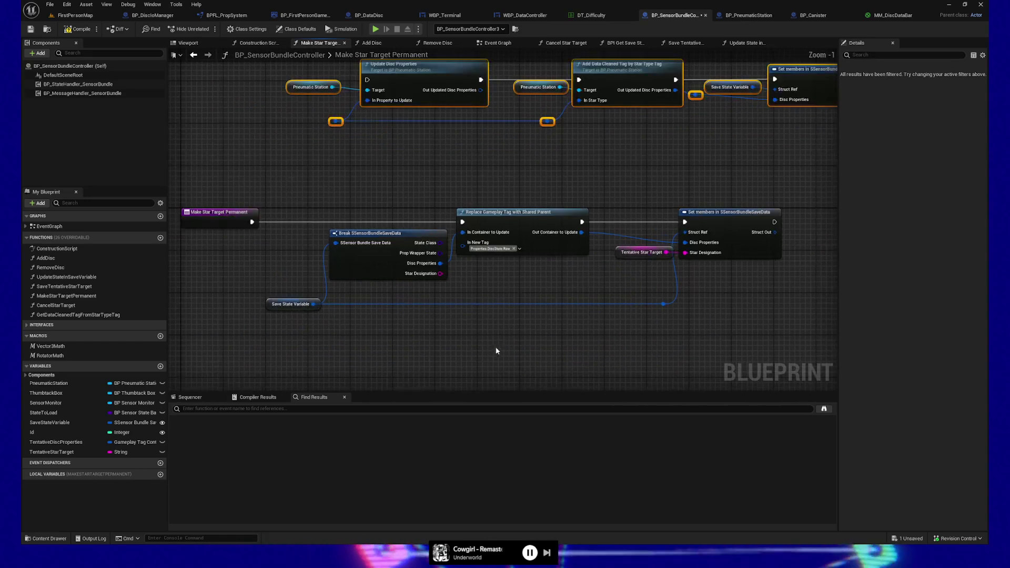
mouse_move(263, 140)
mouse_down()
mouse_move(453, 316)
mouse_move(754, 356)
mouse_up()
key(Left)
key(Left)
key(Left)
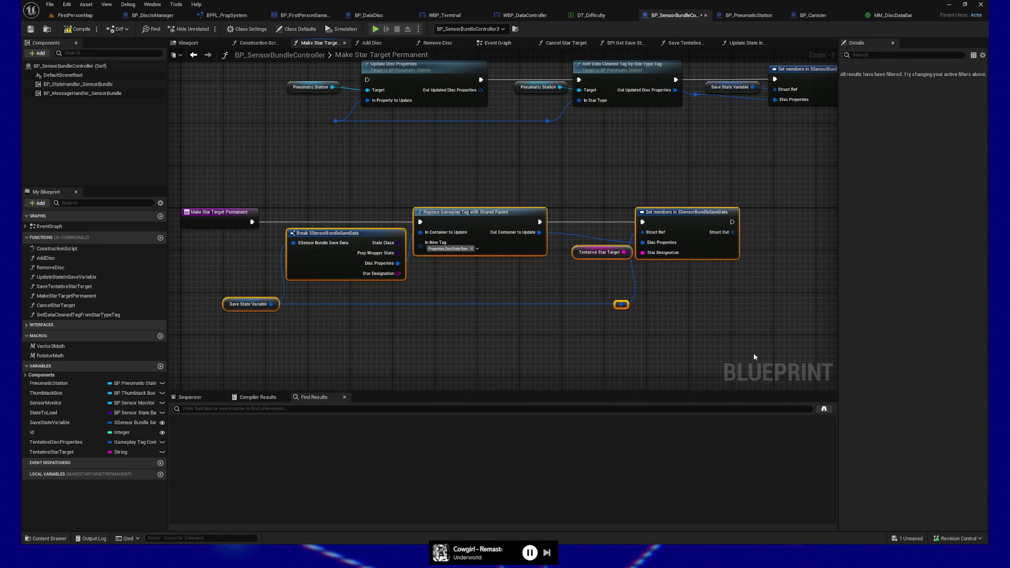
drag(507, 345, 544, 351)
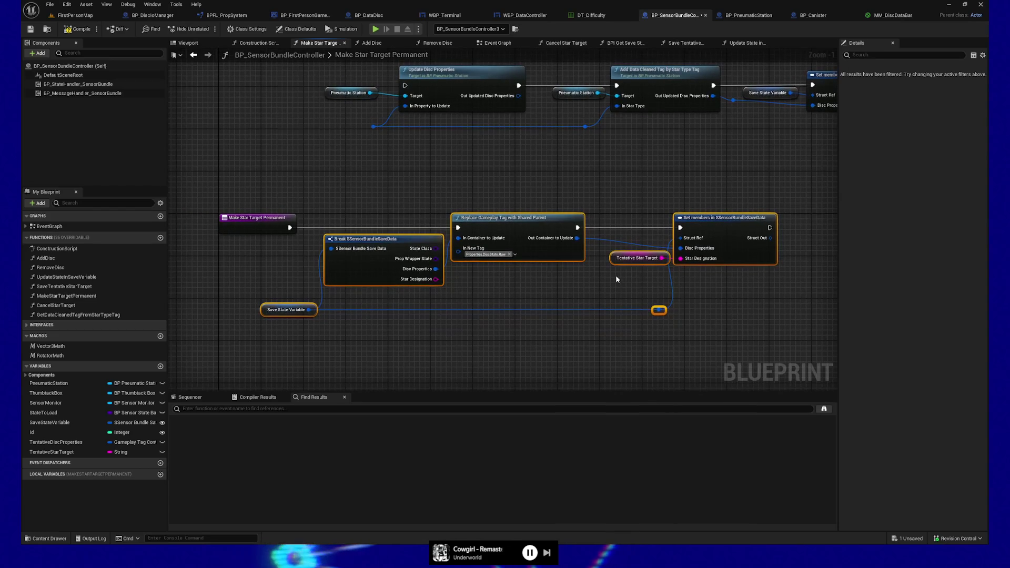
drag(727, 293, 742, 317)
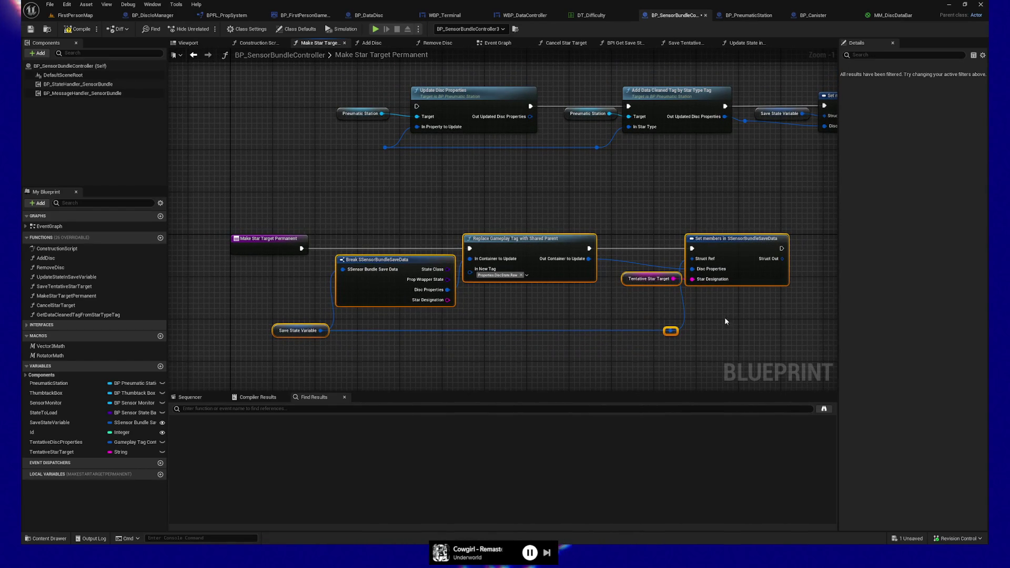
scroll(547, 301, up, 1)
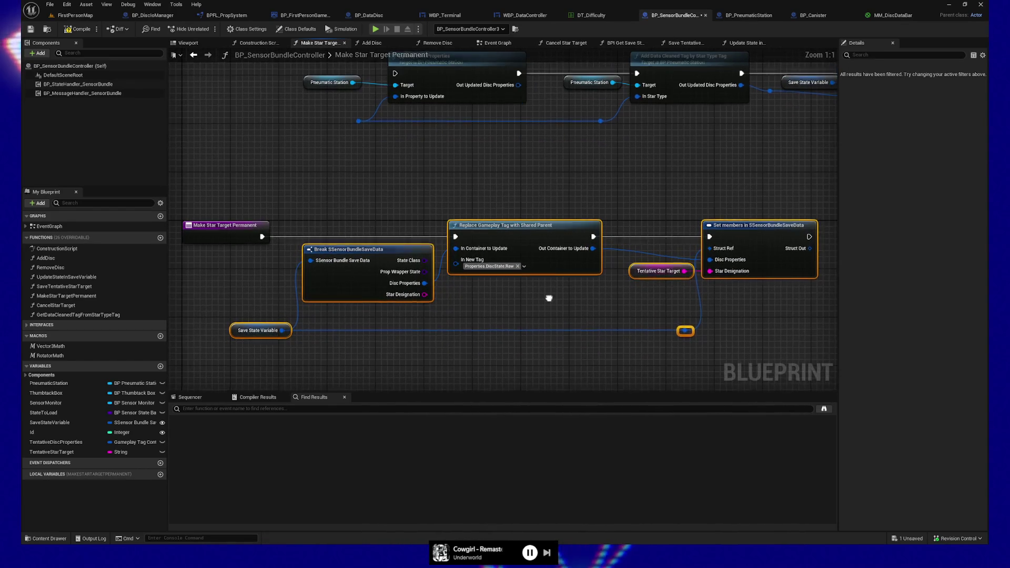
click(261, 327)
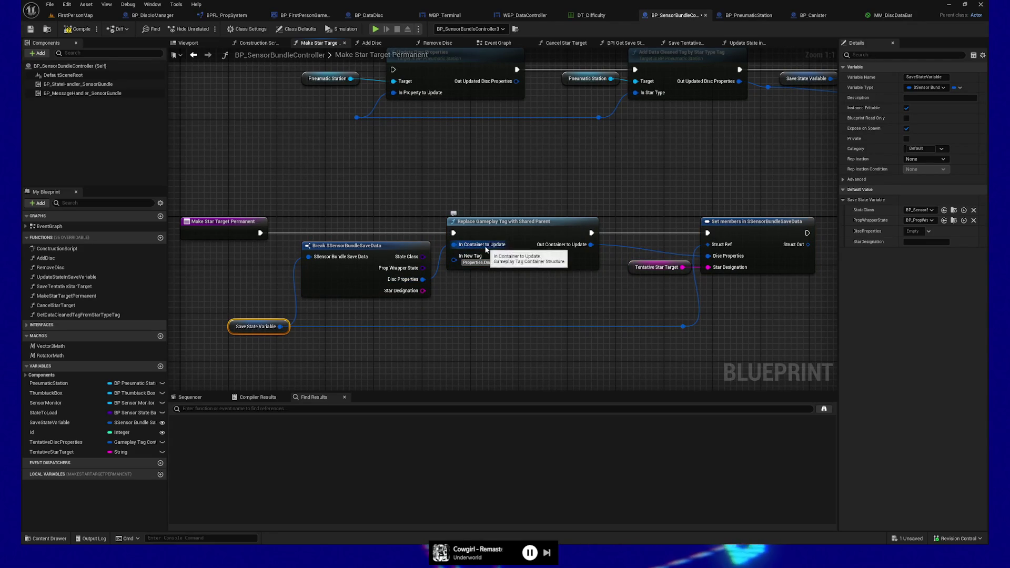
drag(596, 298, 520, 292)
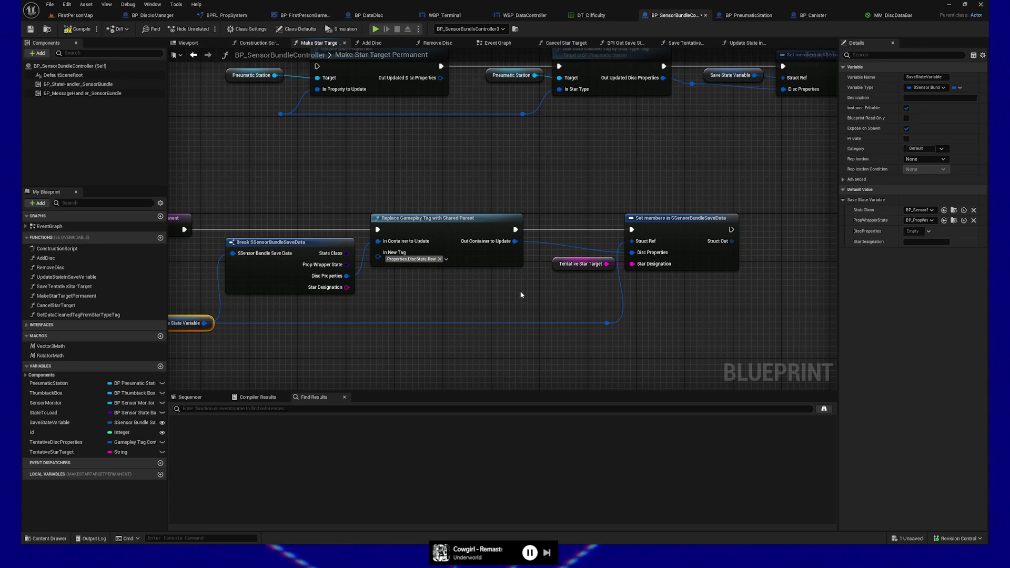
drag(433, 309, 497, 306)
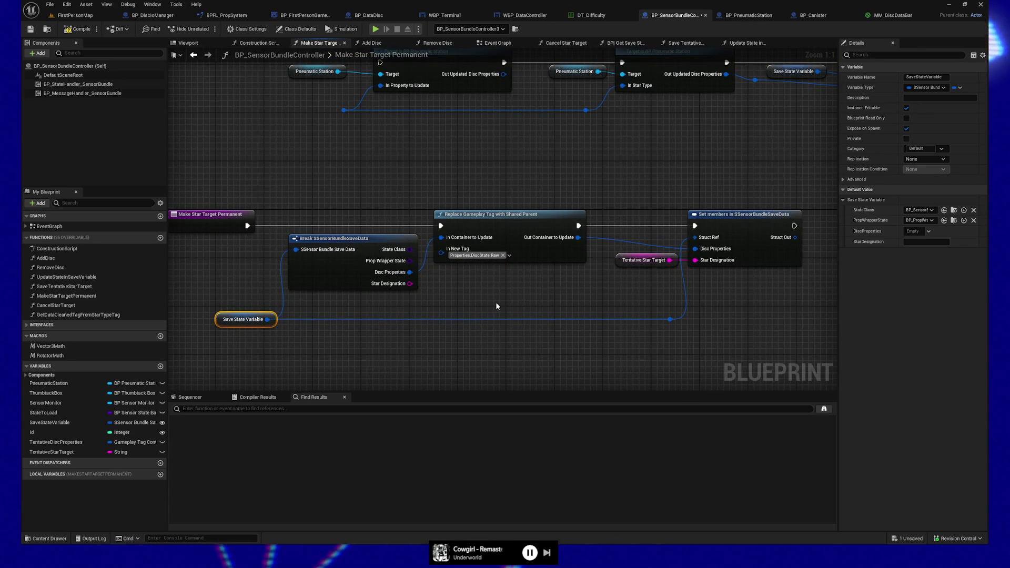
mouse_move(497, 306)
mouse_down()
mouse_move(484, 304)
mouse_move(475, 271)
mouse_move(571, 214)
mouse_up()
- Replace the Disc Properties wire with a Get TentativeDiscProperties variable node
alt+click(501, 256)
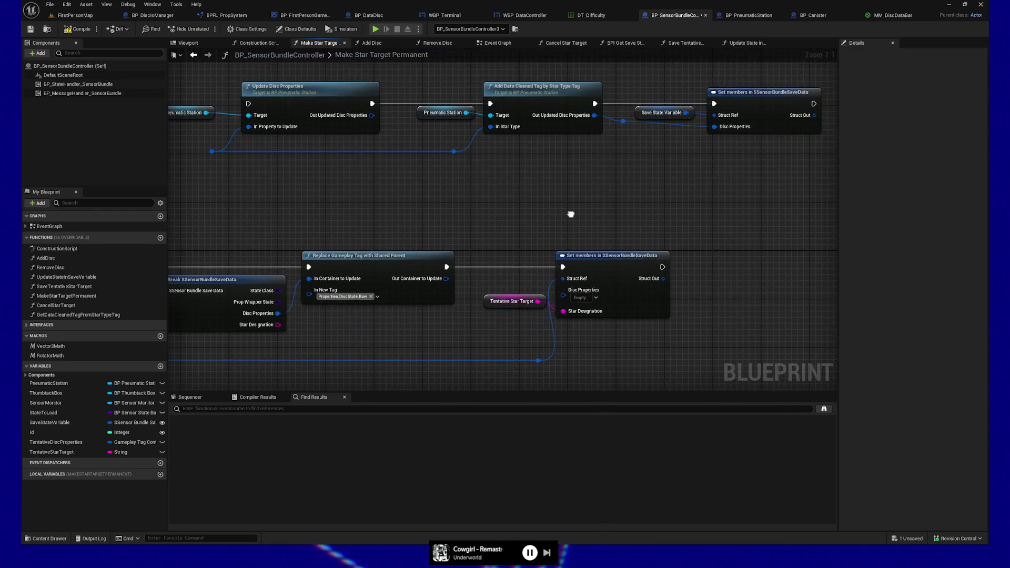
click(55, 442)
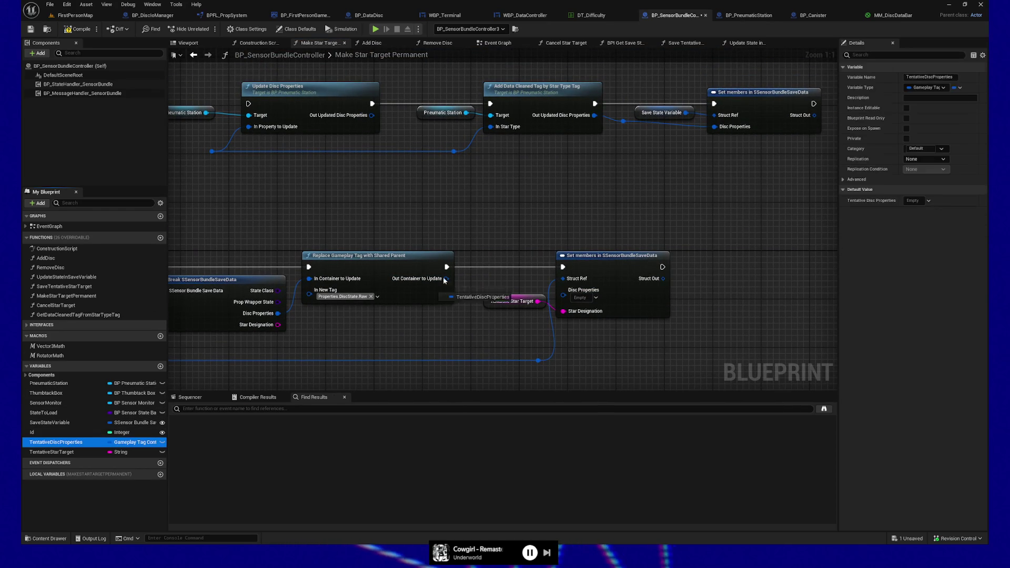
mouse_move(457, 220)
mouse_down()
mouse_move(590, 241)
mouse_move(570, 293)
mouse_up()
click(489, 233)
mouse_move(455, 334)
mouse_down()
mouse_move(650, 321)
mouse_move(493, 314)
mouse_up()
- Compile and save, then play-test by sending the No Data card through the pneumatic station
click(76, 30)
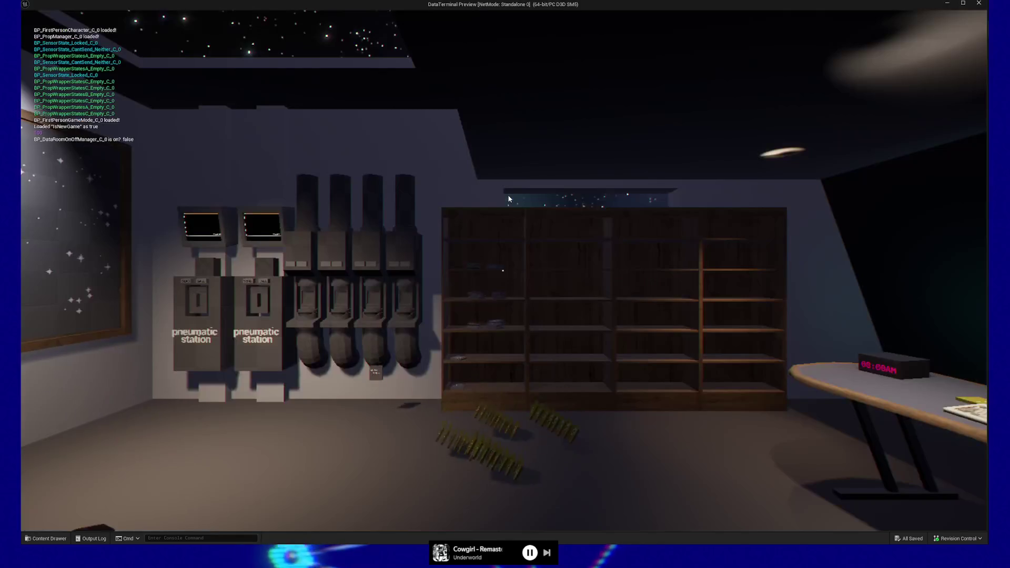
key(e)
key(w)
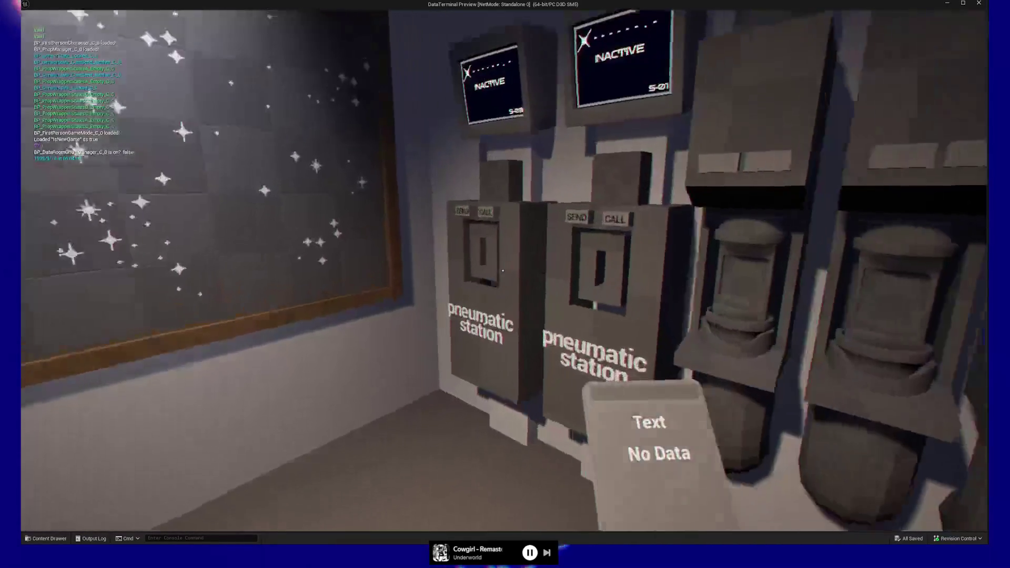
key(e)
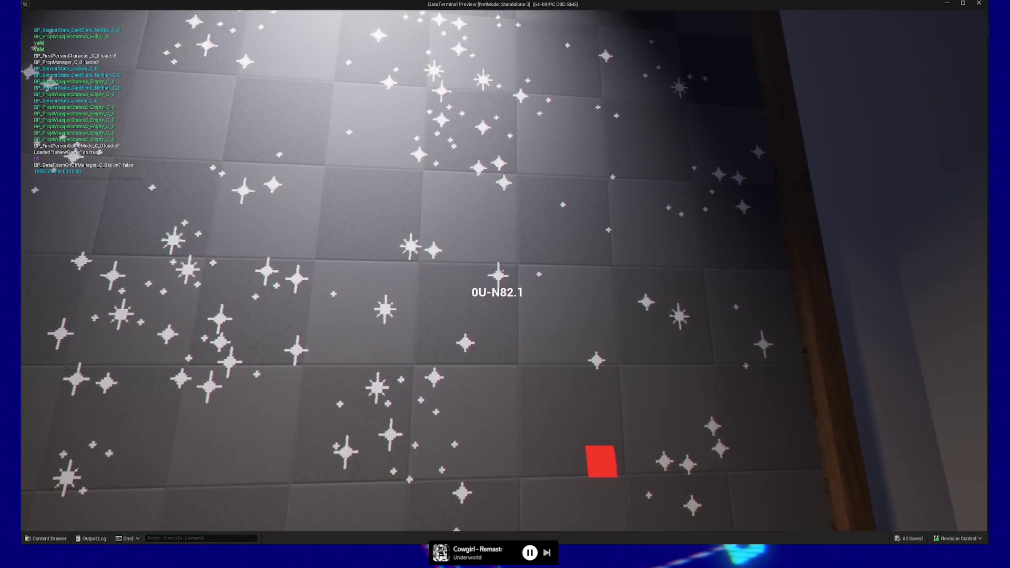
key(e)
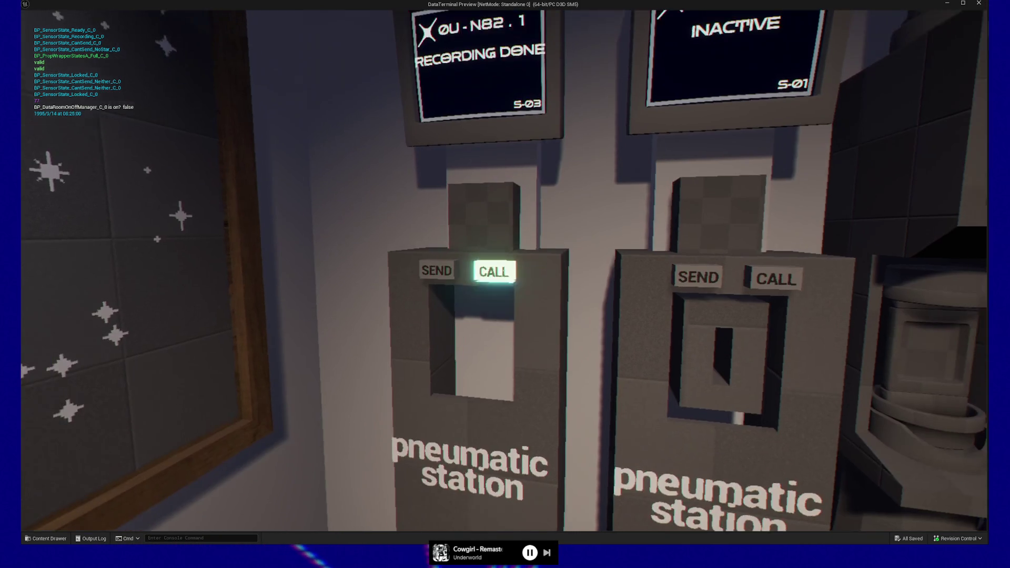
- Call back the returned yellow data disc, drop it, and pick it up again
click(503, 270)
click(503, 270)
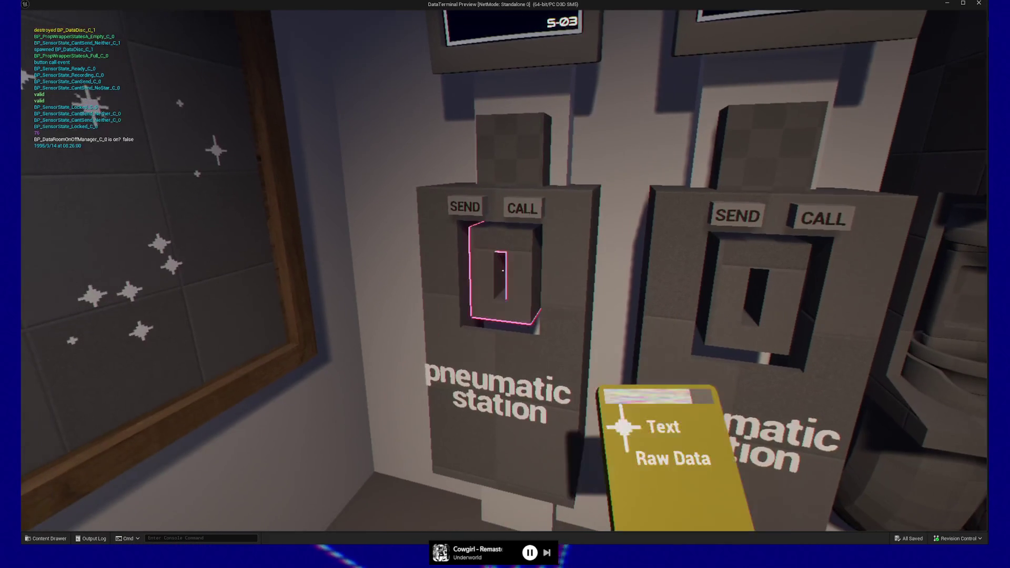
mouse_move(503, 271)
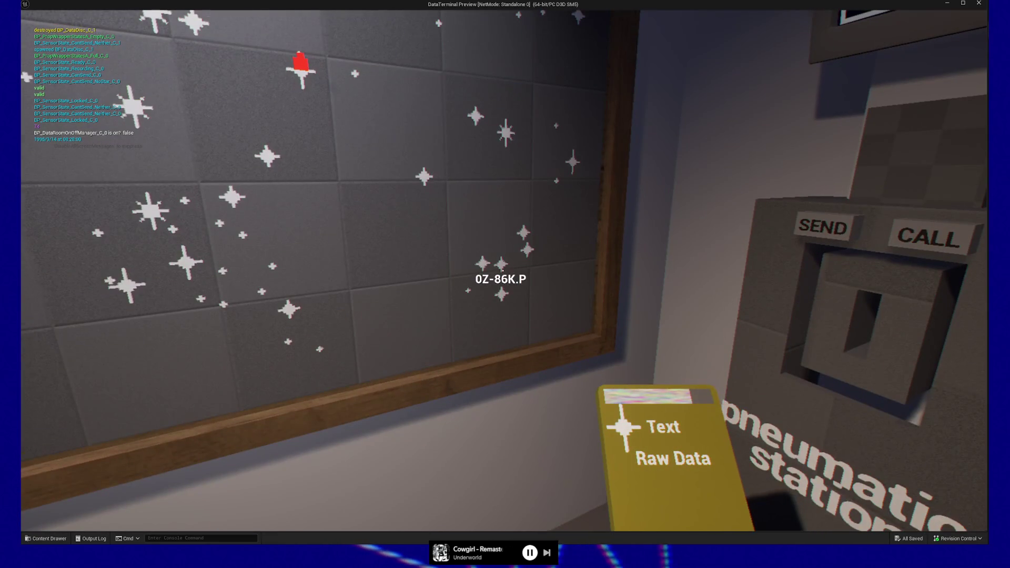
key(s)
key(w)
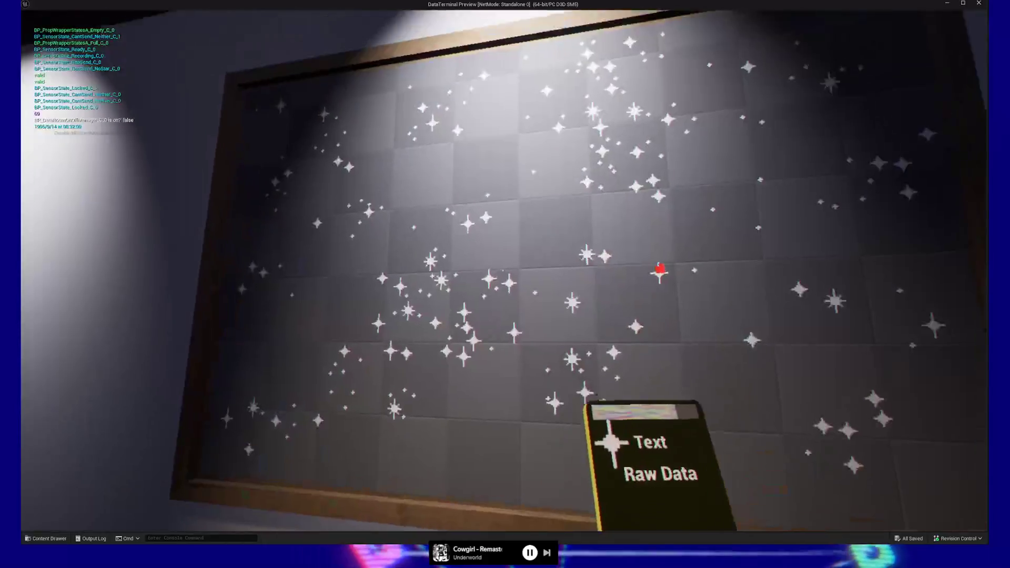
key(q)
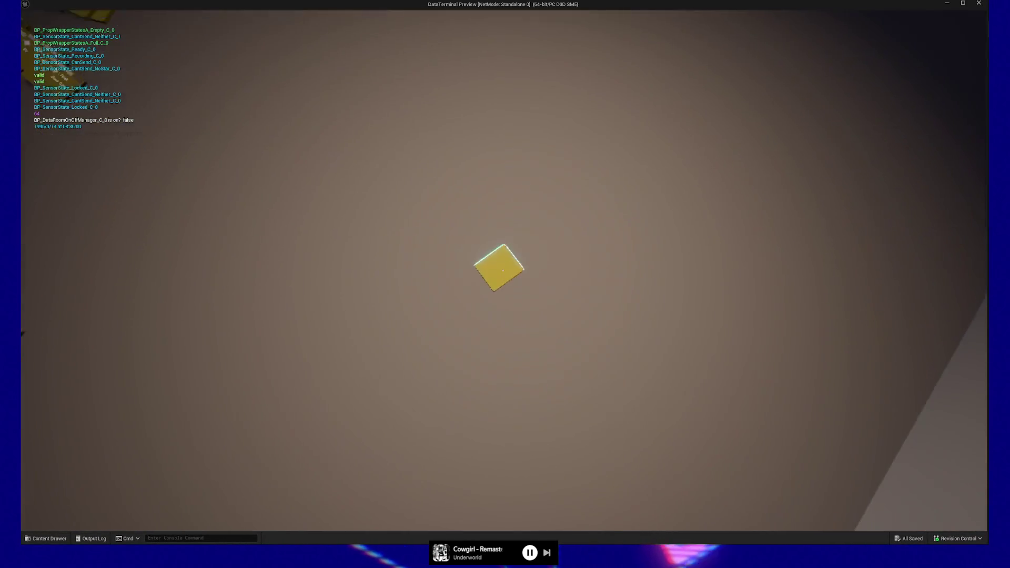
key(e)
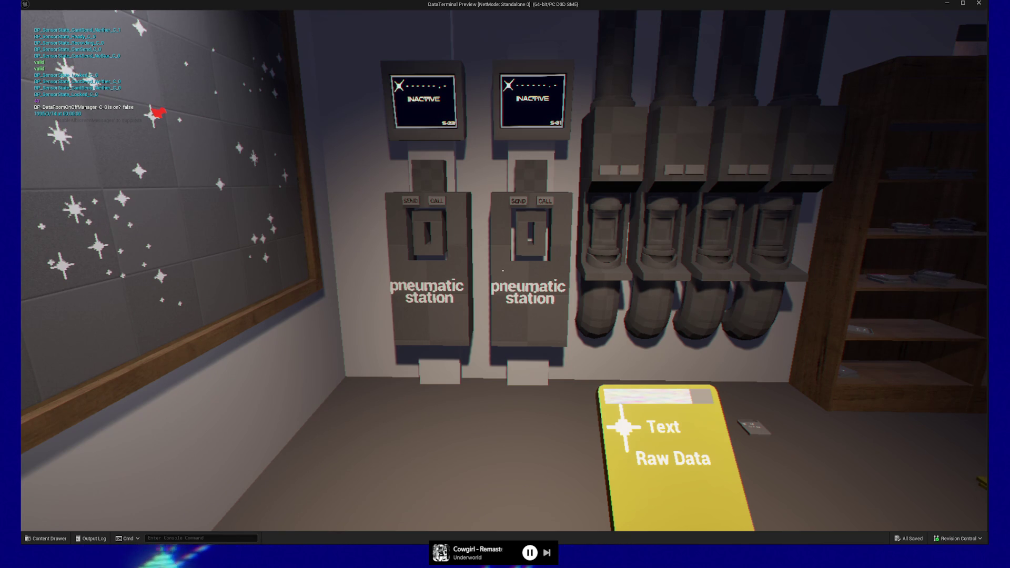
- Carry the yellow disc to the desk and load it into the drive
key(w)
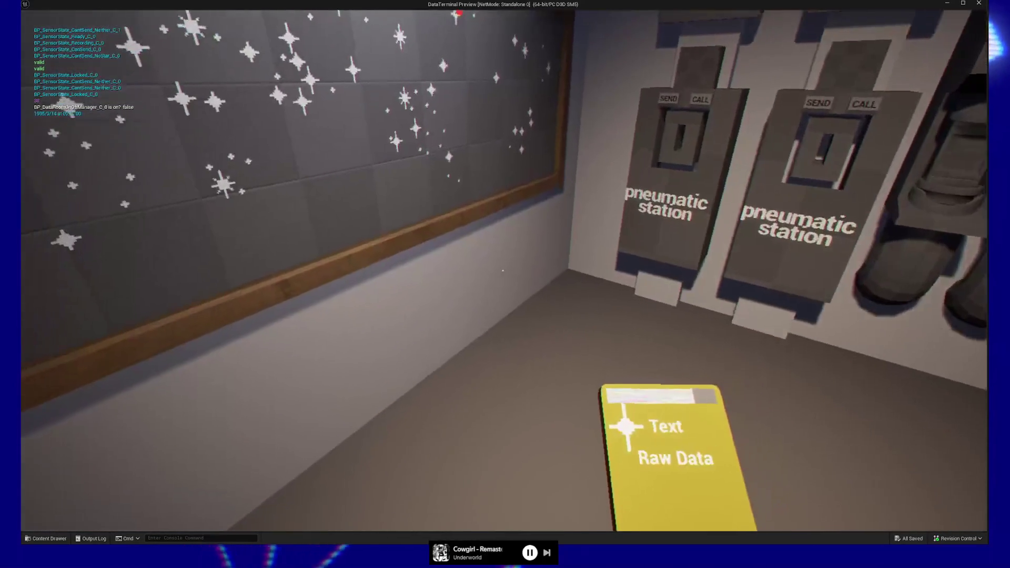
key(w)
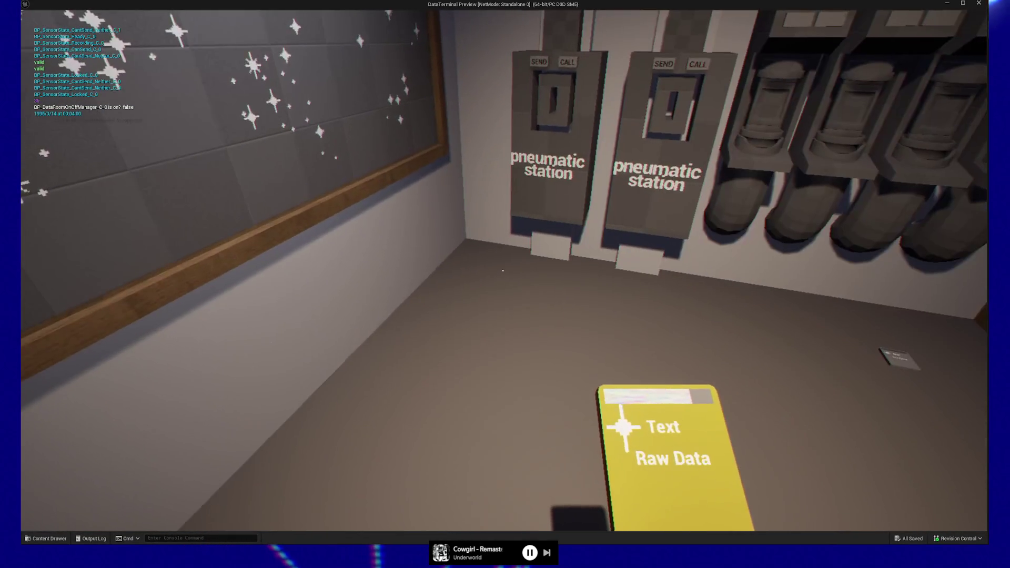
key(w)
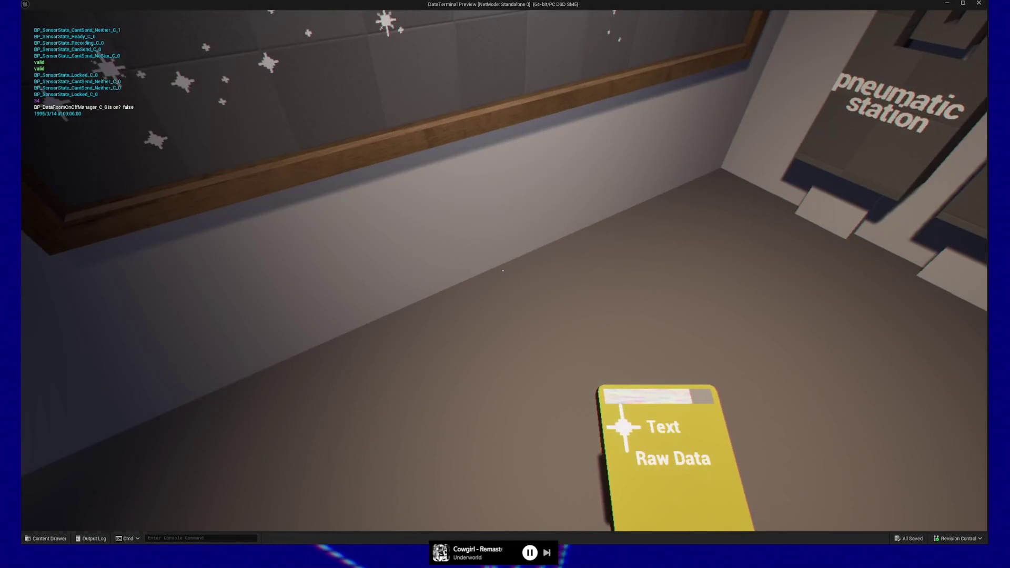
key(s)
key(s)
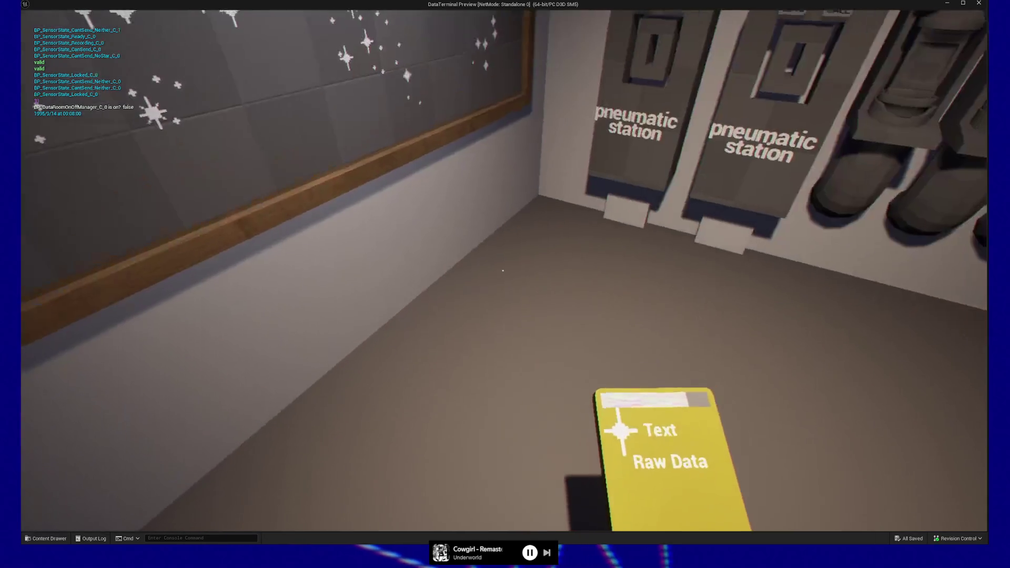
key(s)
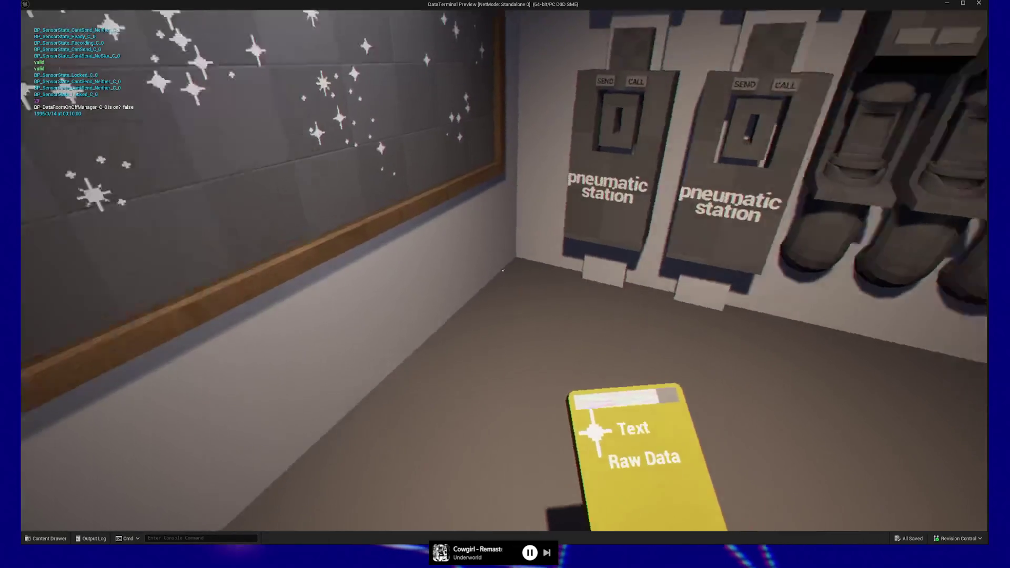
key(w)
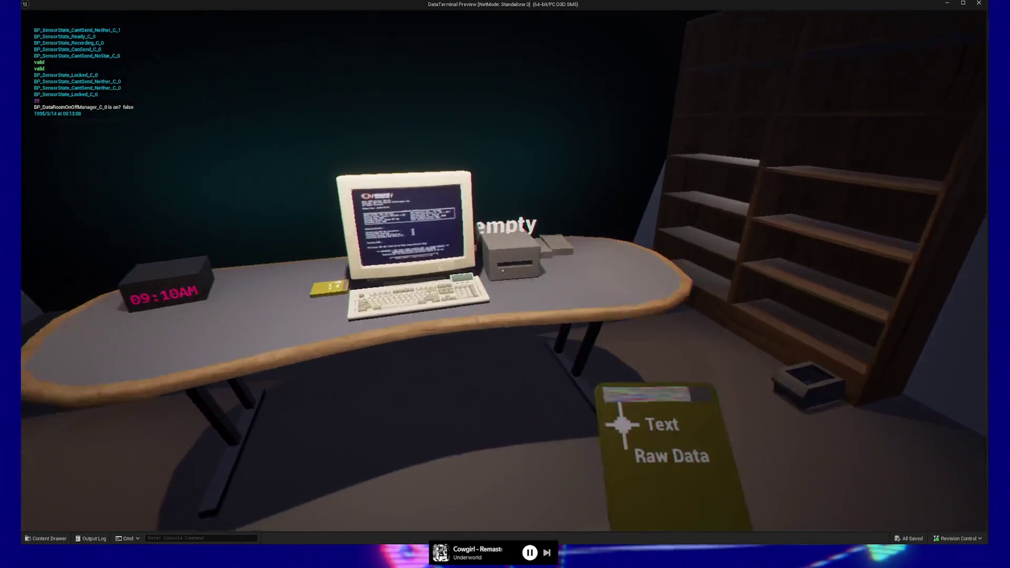
click(502, 270)
- Launch MEGA DATA UTILITY and apply the all data action with noise characters @ and =
click(502, 271)
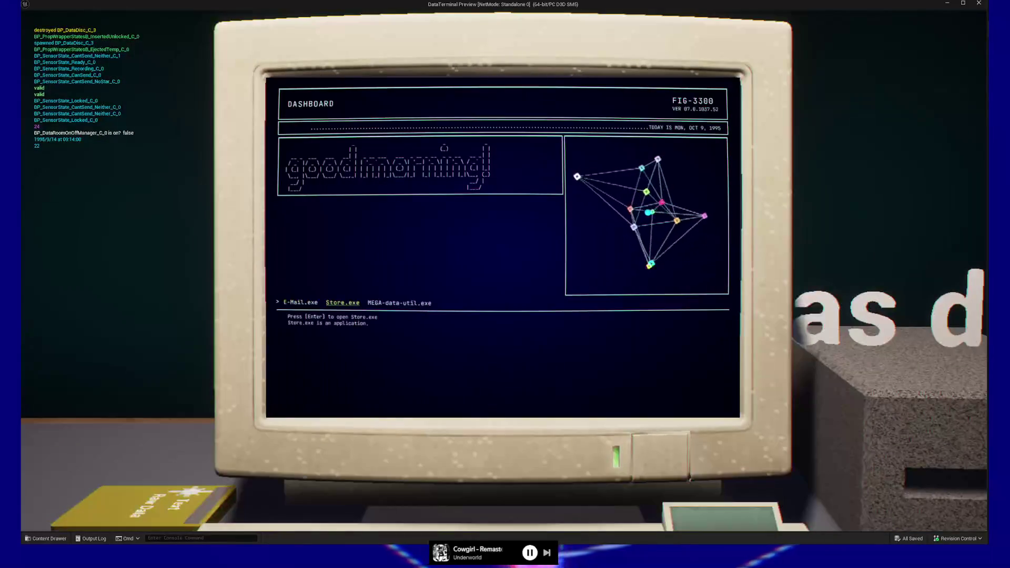
key(Return)
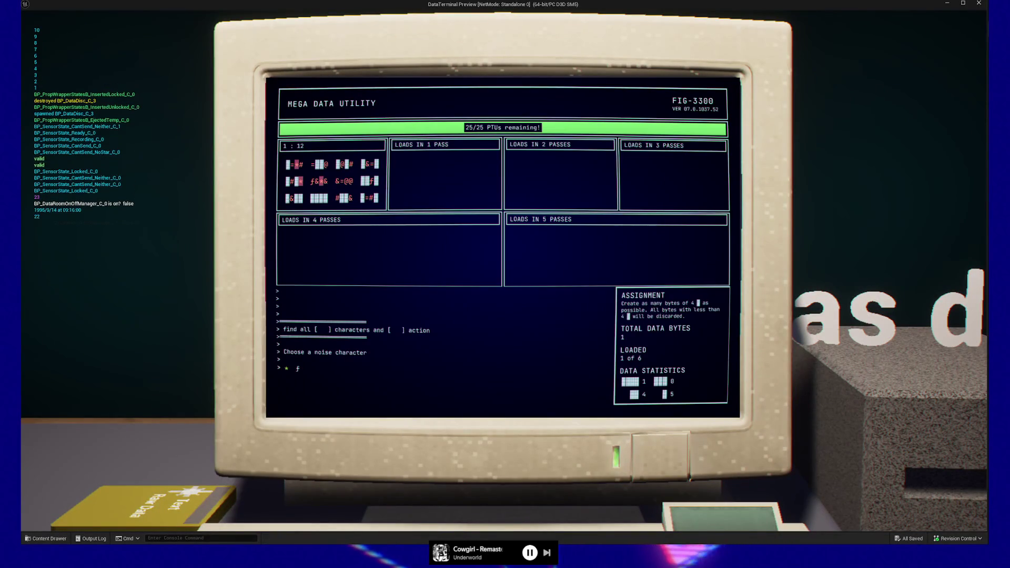
key(Return)
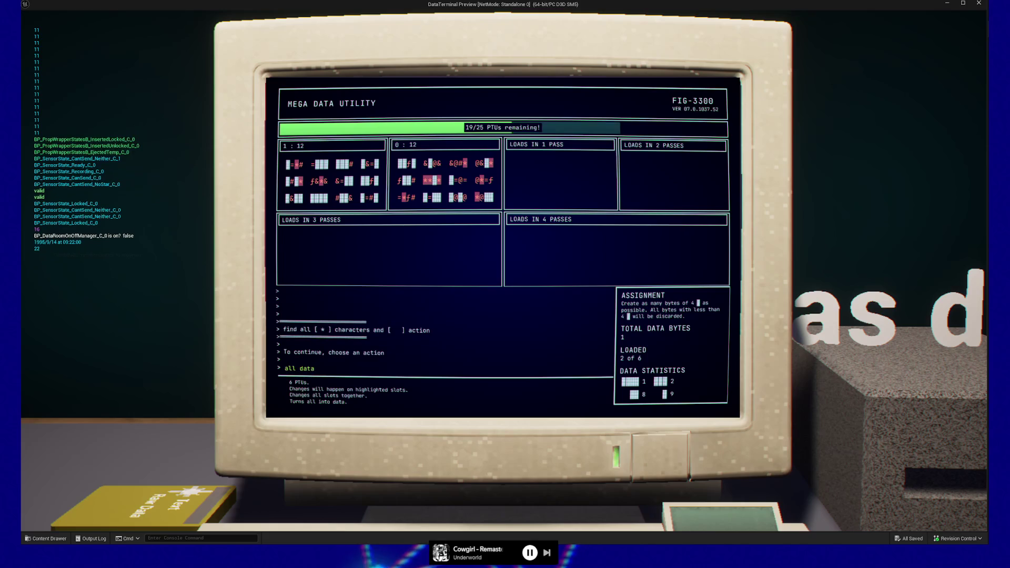
key(Return)
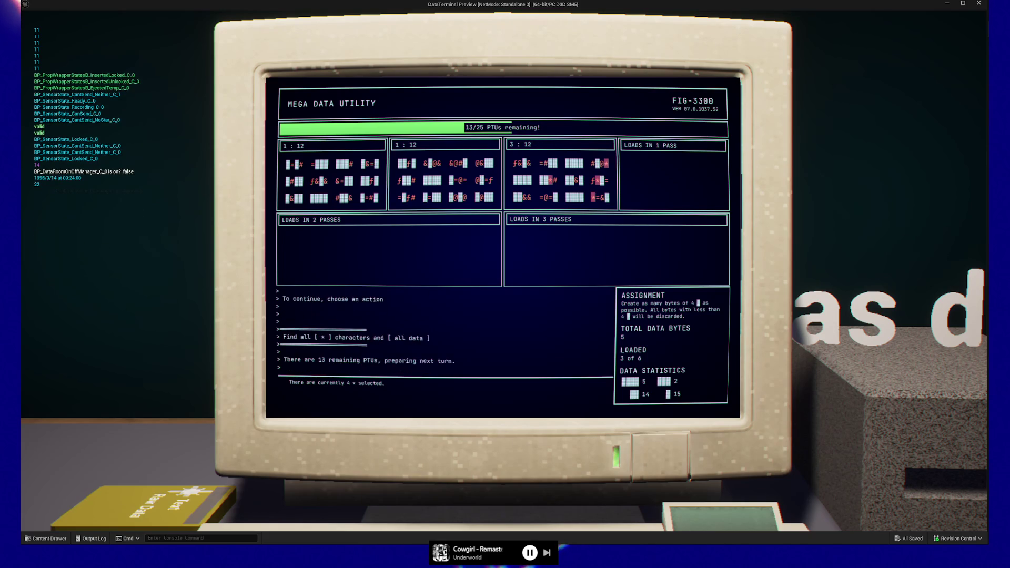
key(Right)
key(Right)
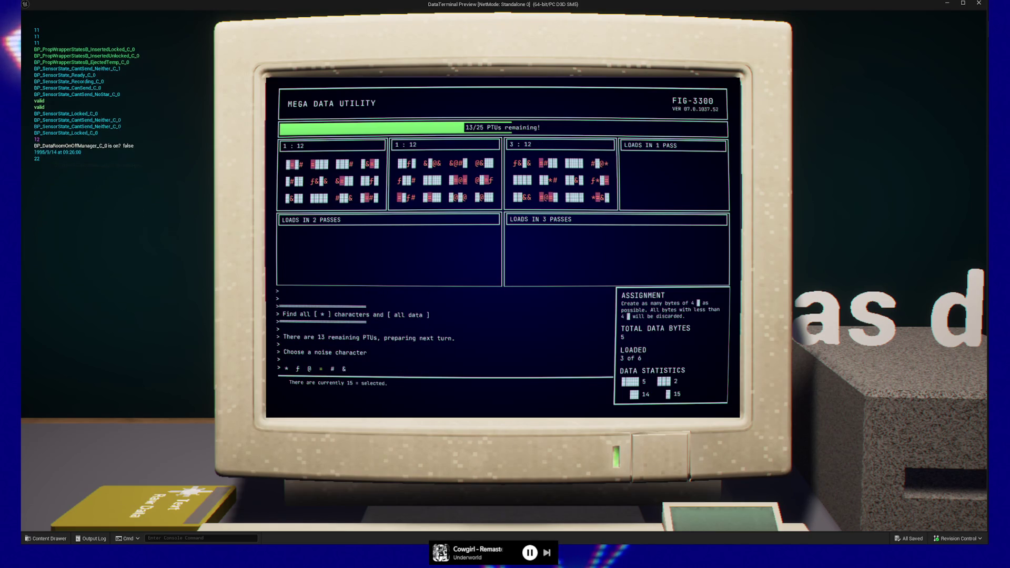
key(Return)
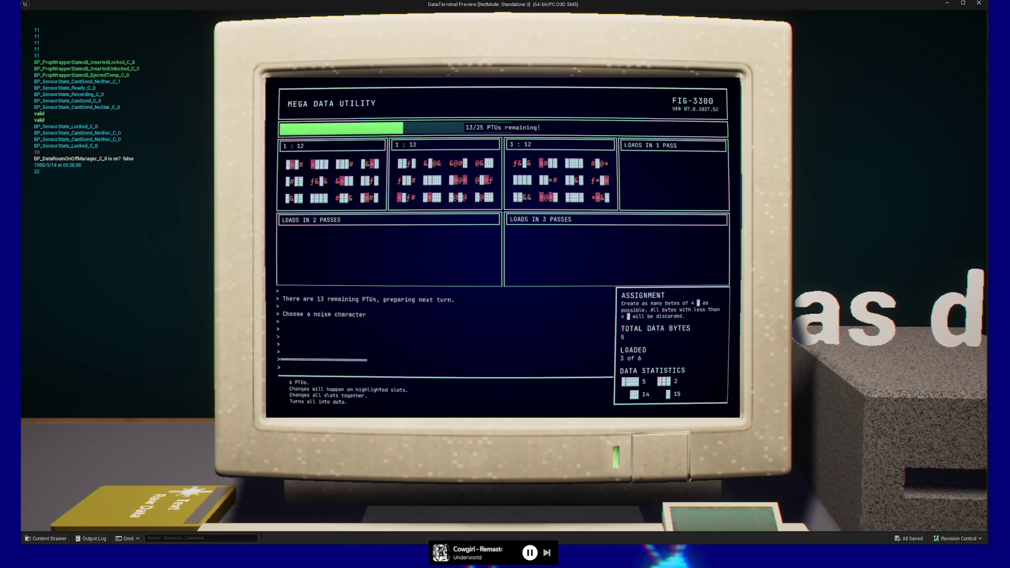
key(Return)
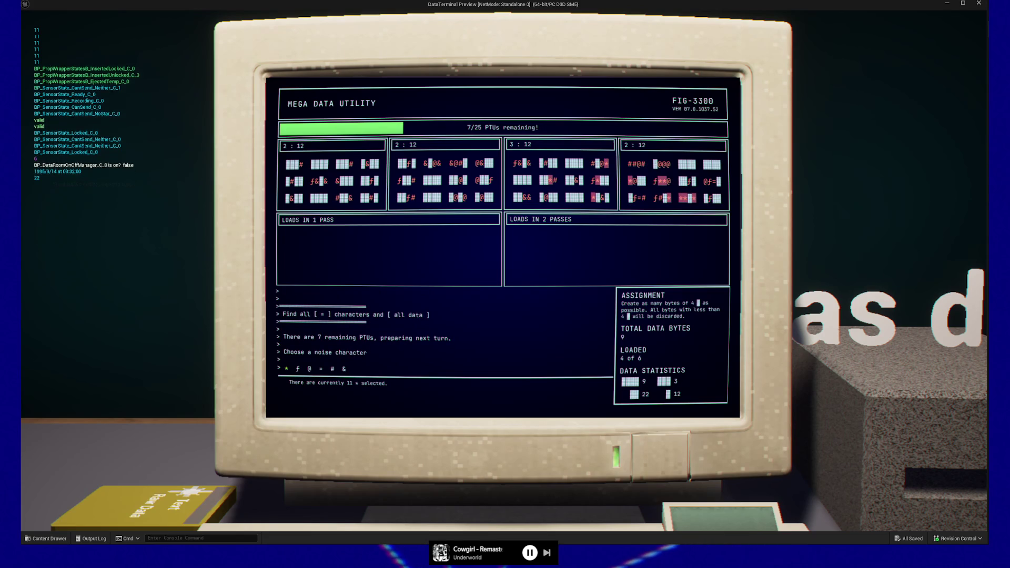
- Set the noise character to & and run the each slot random action
click(310, 369)
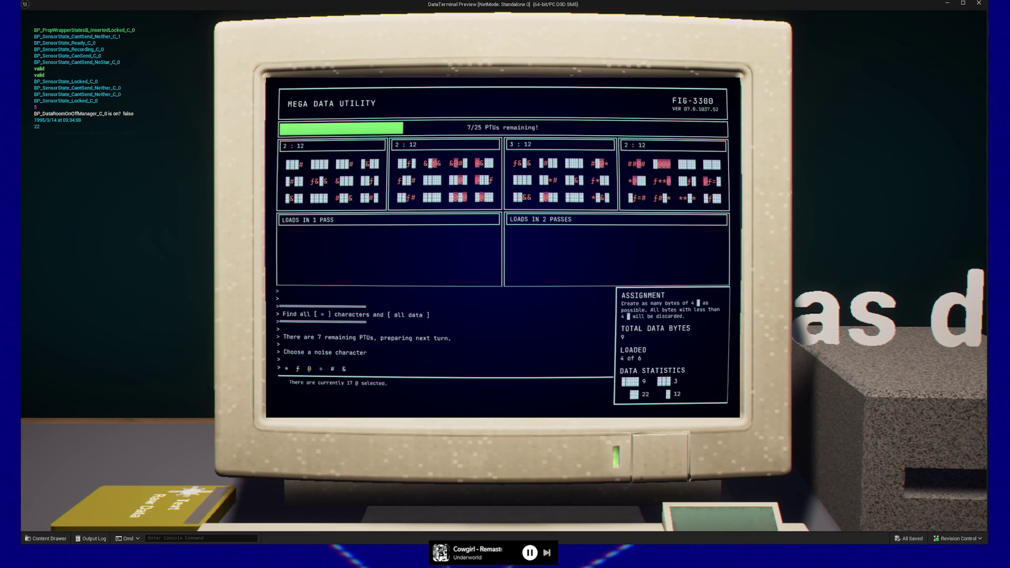
click(344, 369)
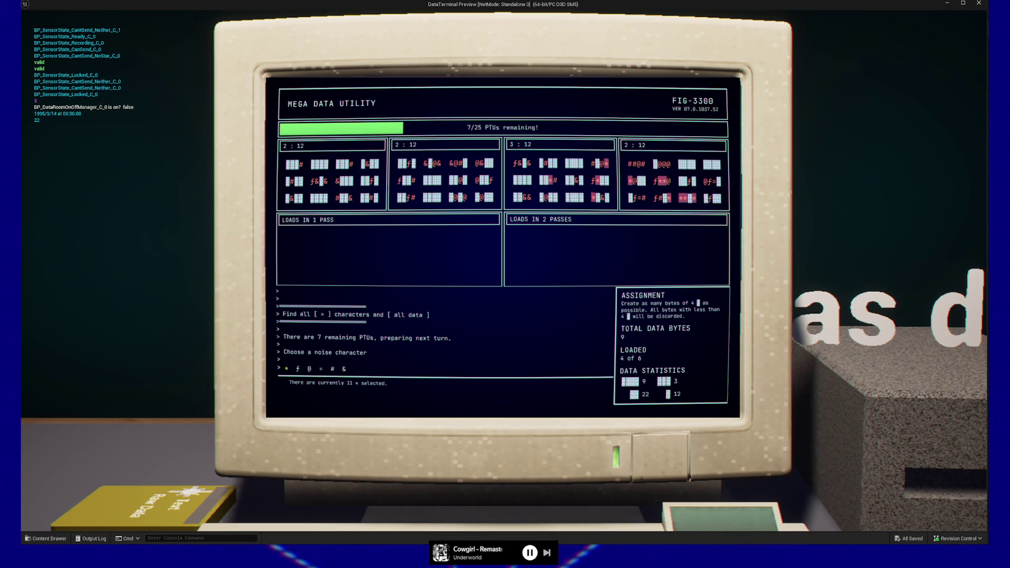
key(Return)
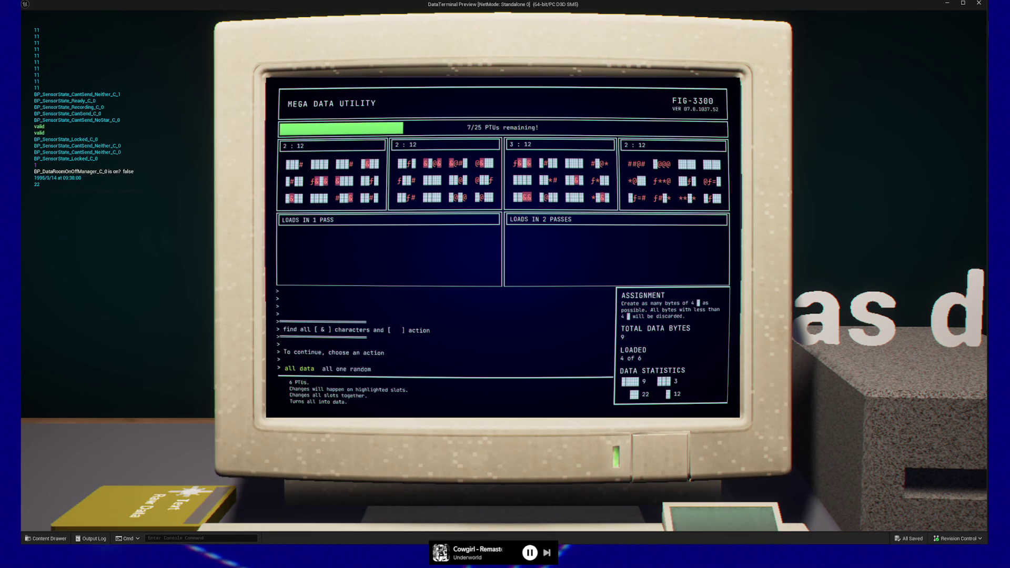
click(299, 368)
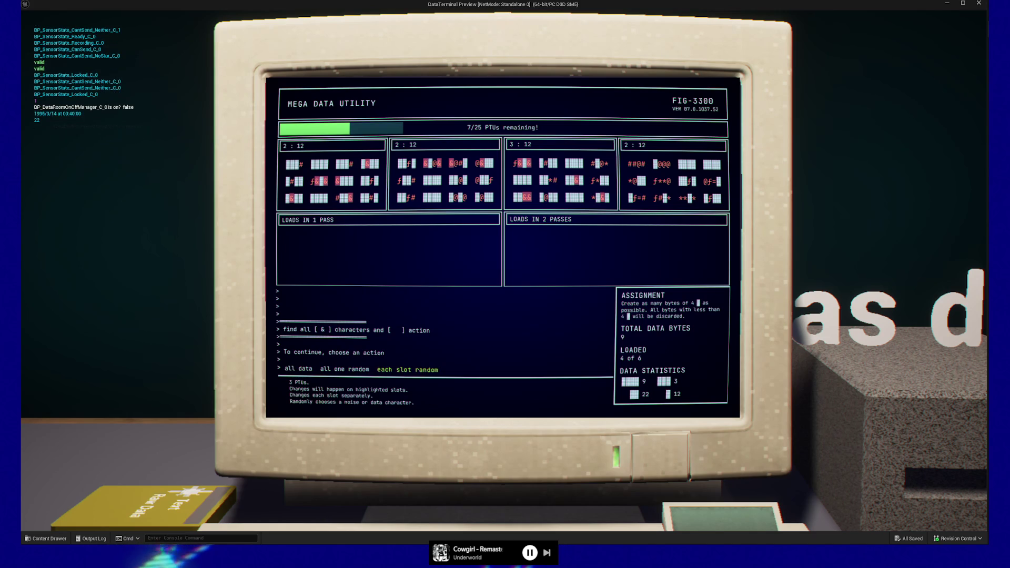
click(347, 369)
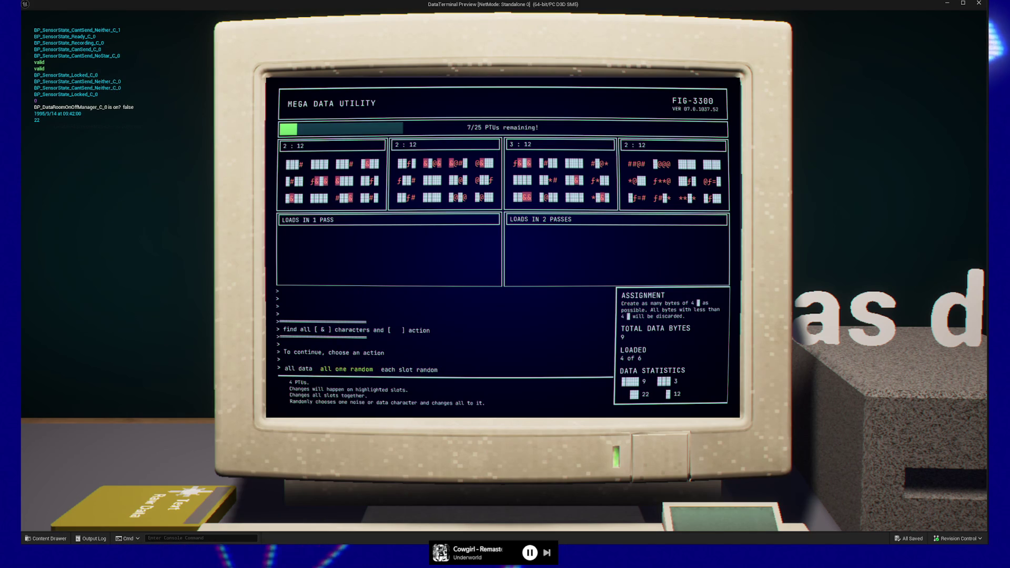
click(407, 369)
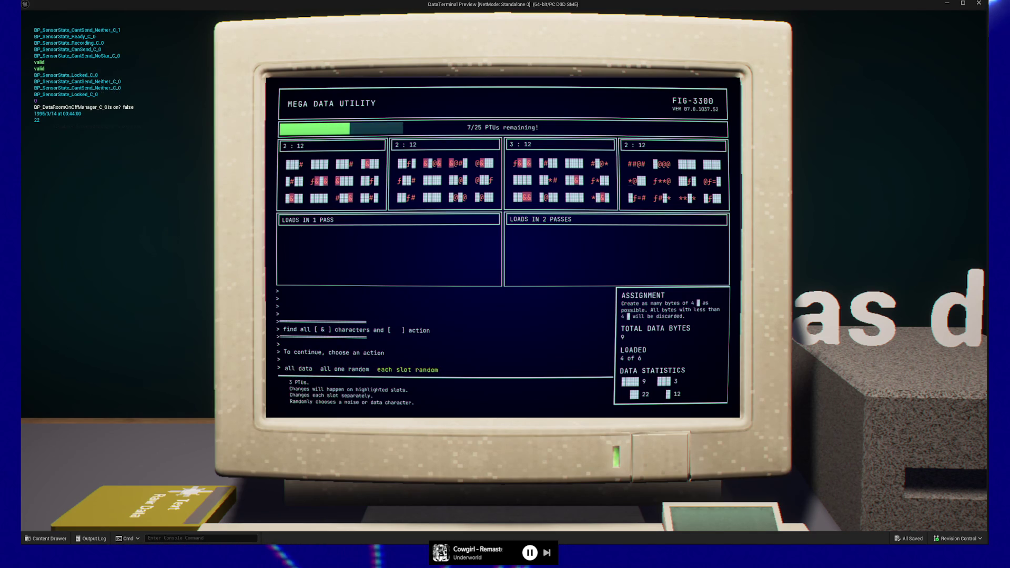
key(Return)
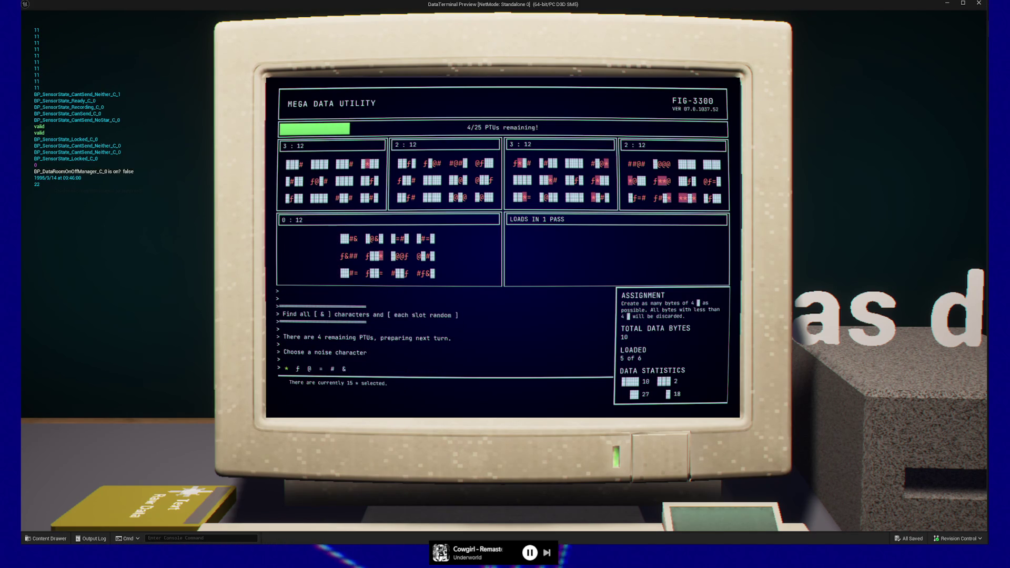
- Run all one random with noise character ƒ, then close the utility and eject the disc
click(297, 369)
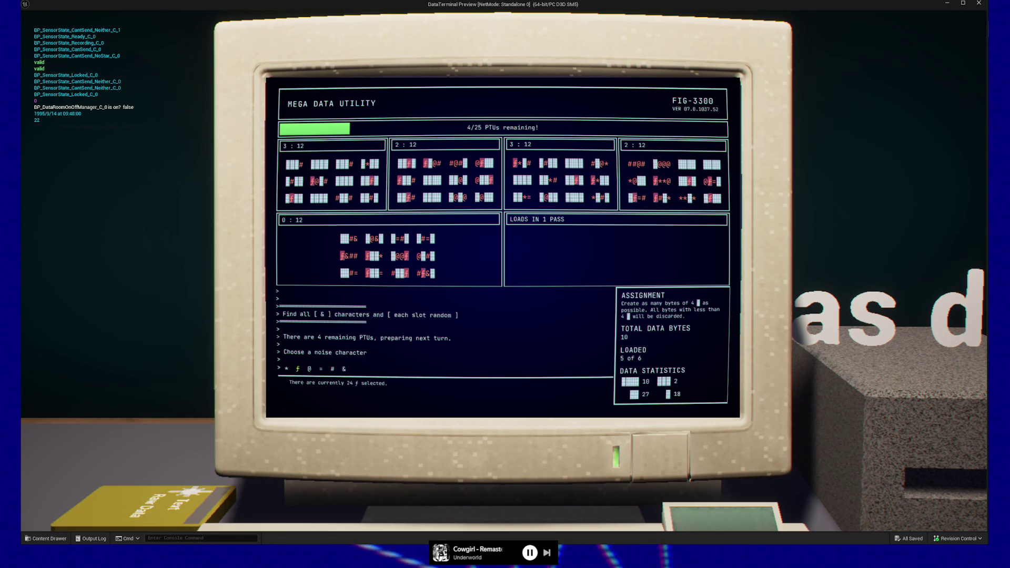
key(Return)
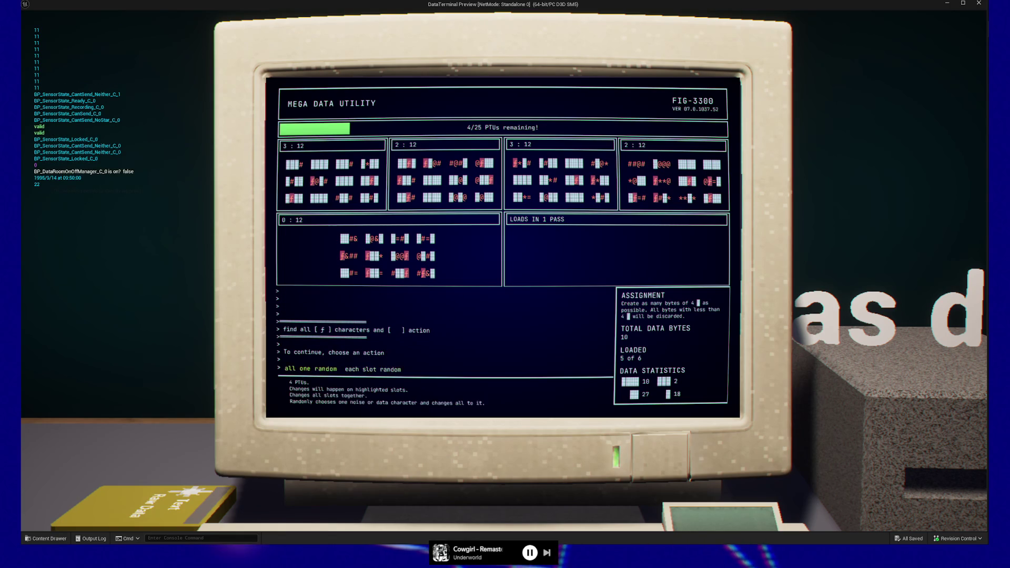
key(Return)
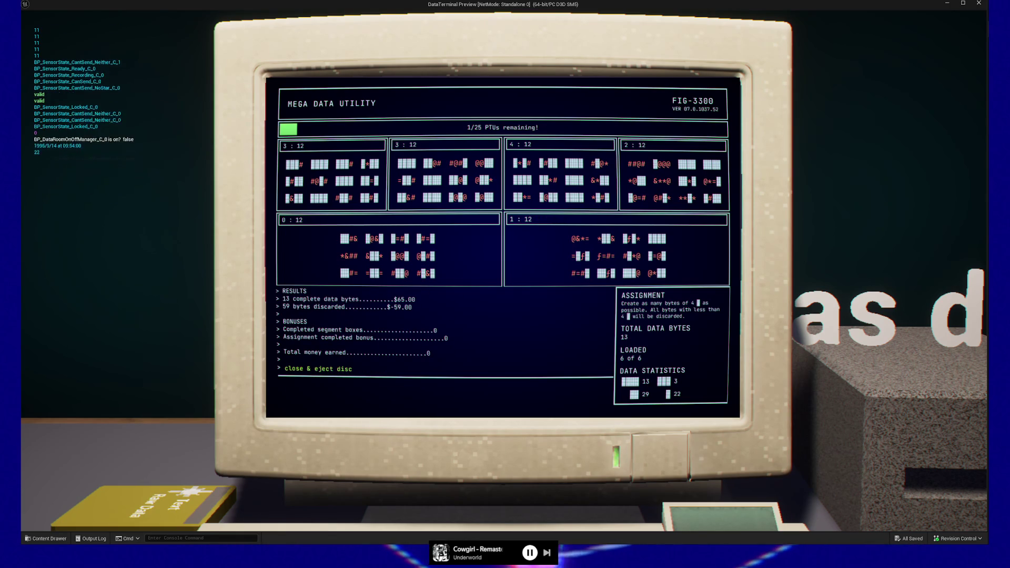
key(Return)
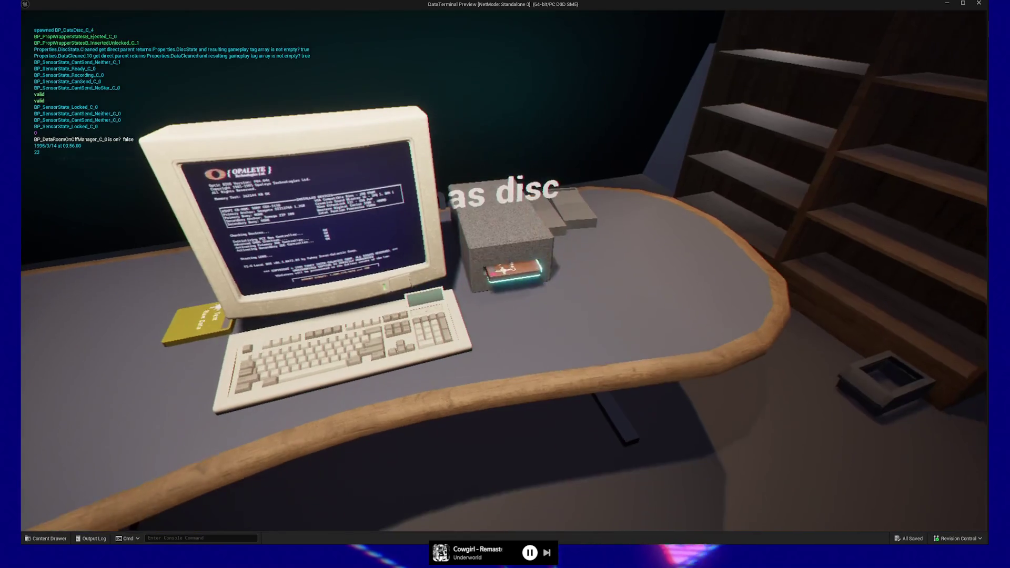
- Pick up and drop the Cleaned Data disc several times, leaving it on the stairs
click(502, 271)
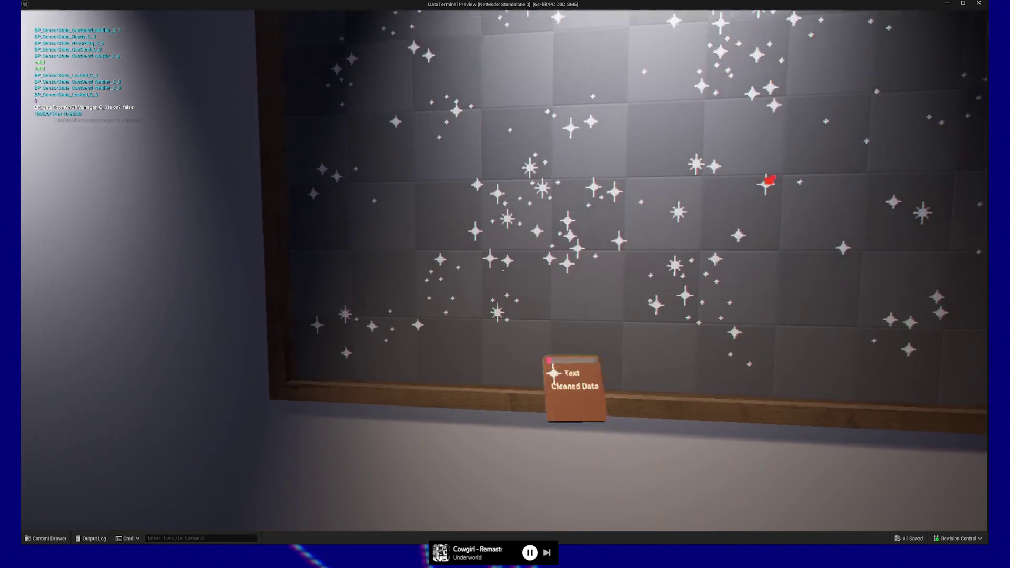
click(503, 271)
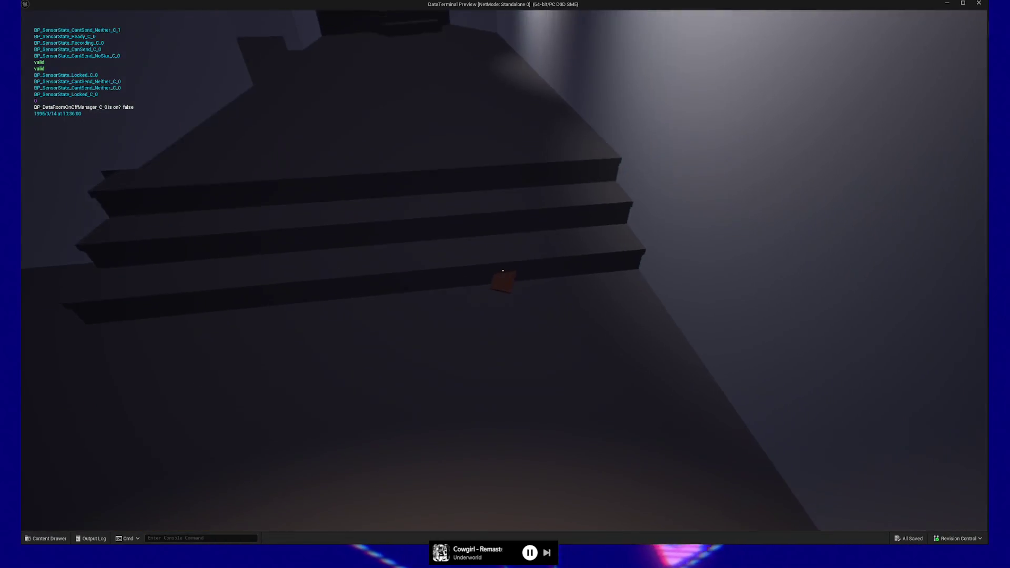
key(w)
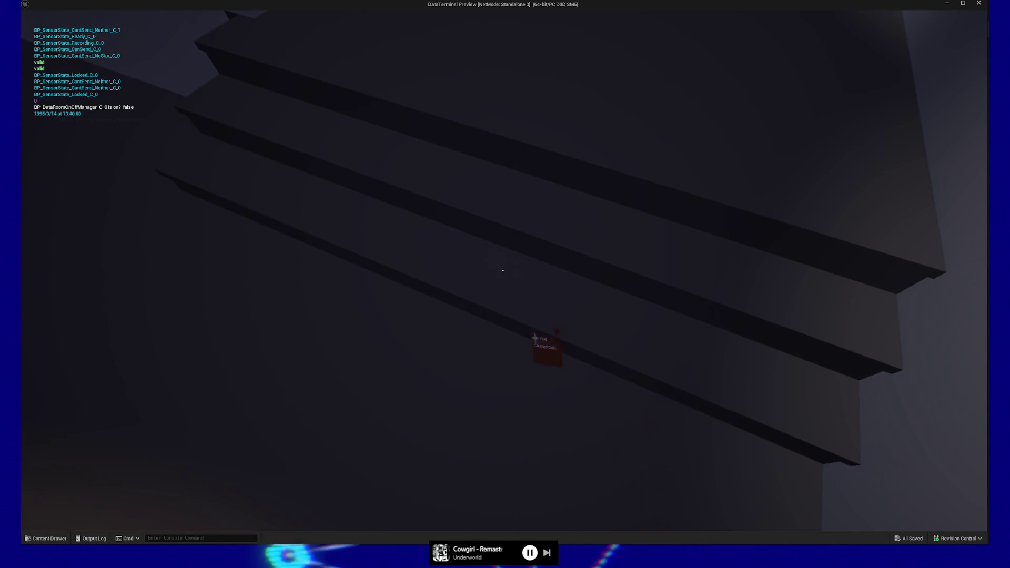
key(e)
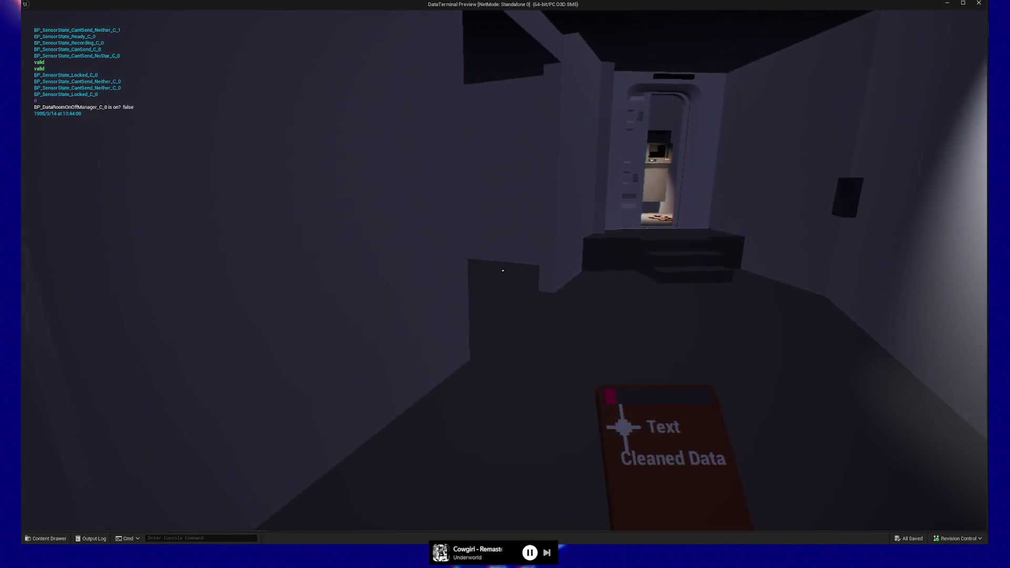
key(e)
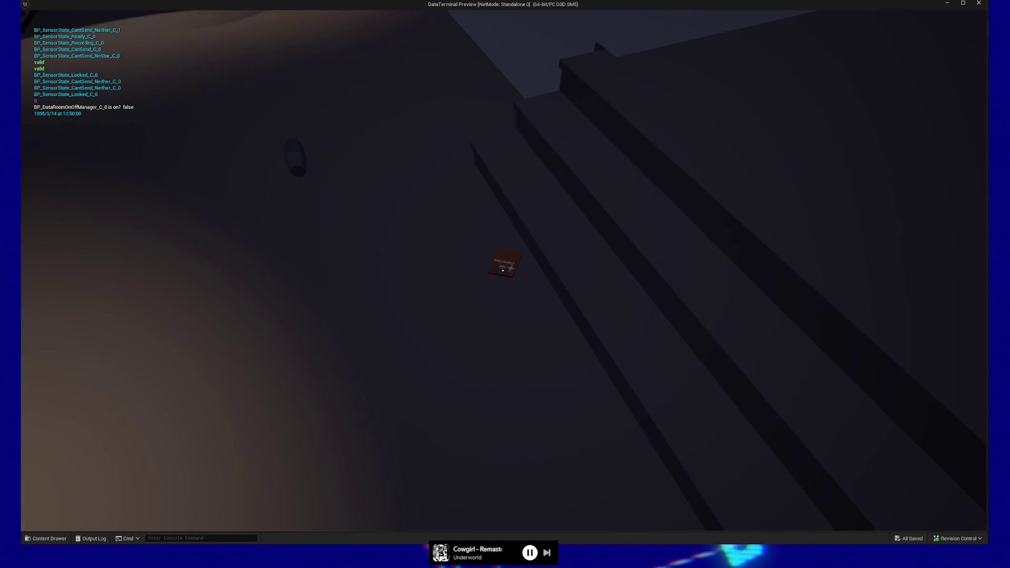
key(e)
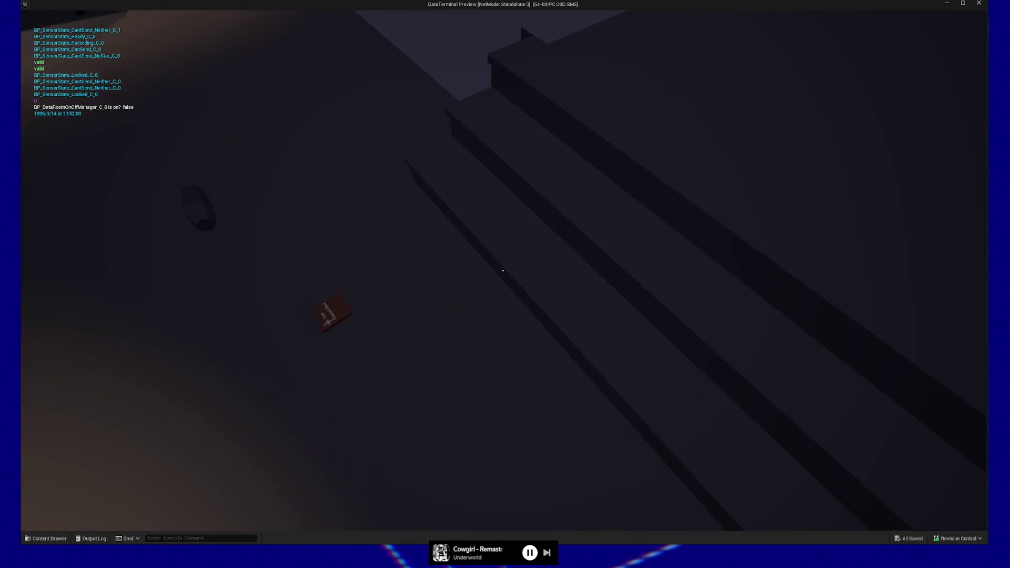
key(e)
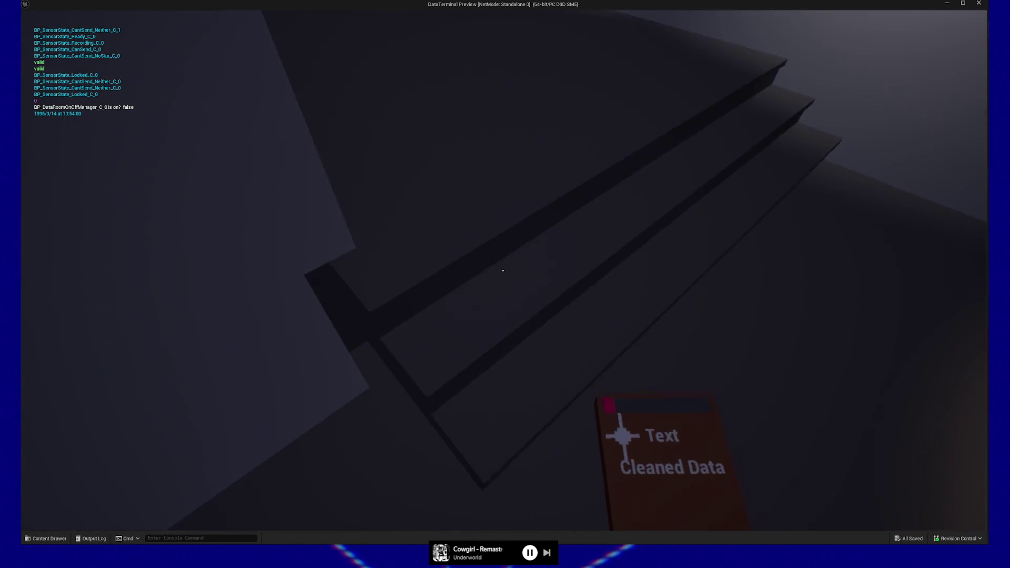
key(e)
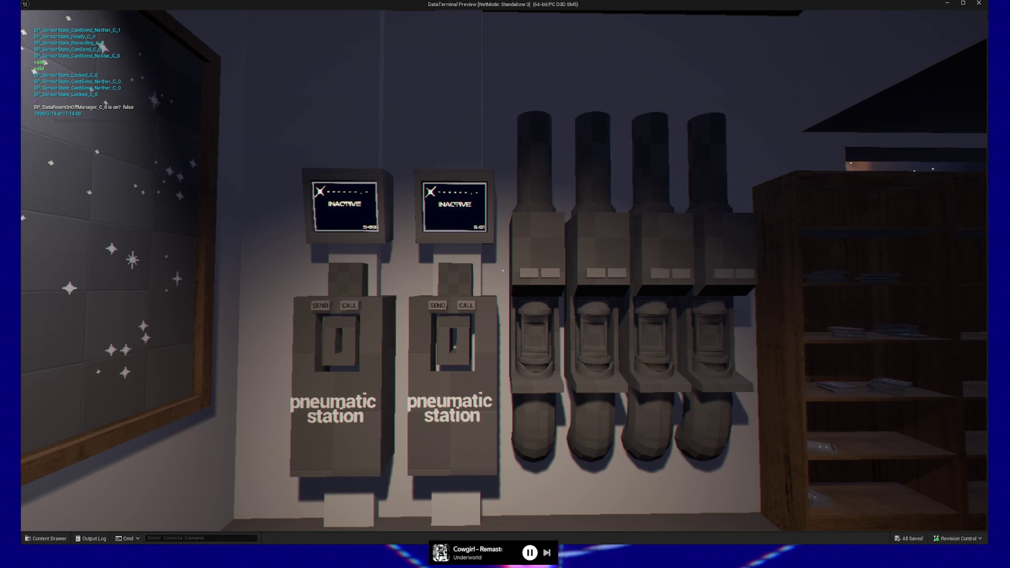
- Quit the game preview and switch to the to-do notes
key(Escape)
click(505, 421)
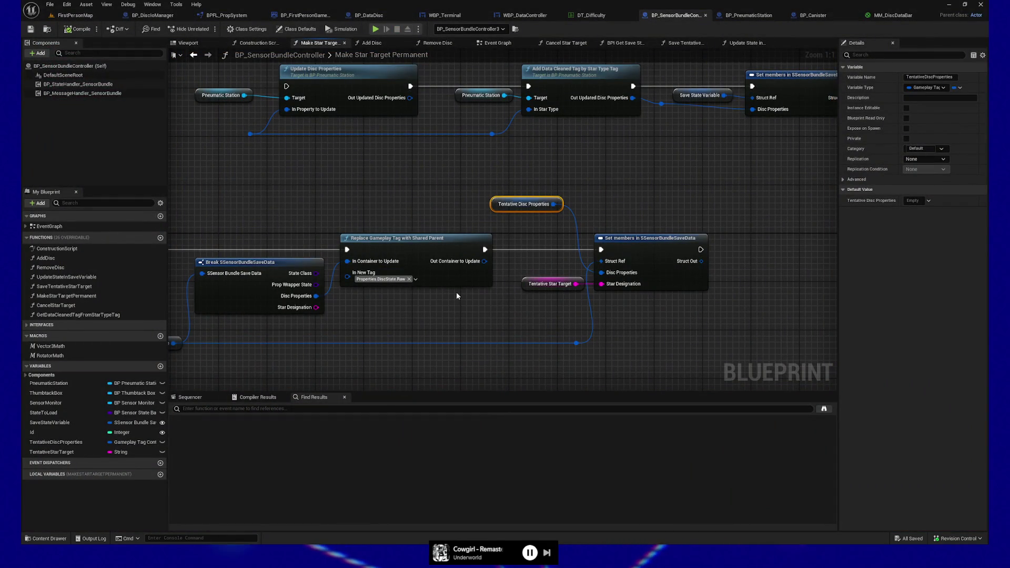
key(alt+Tab)
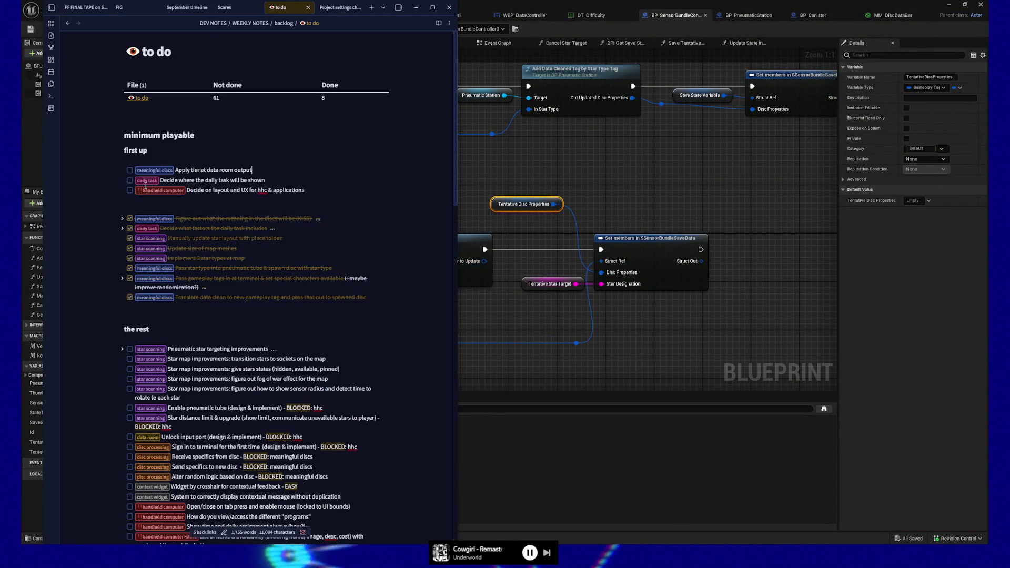
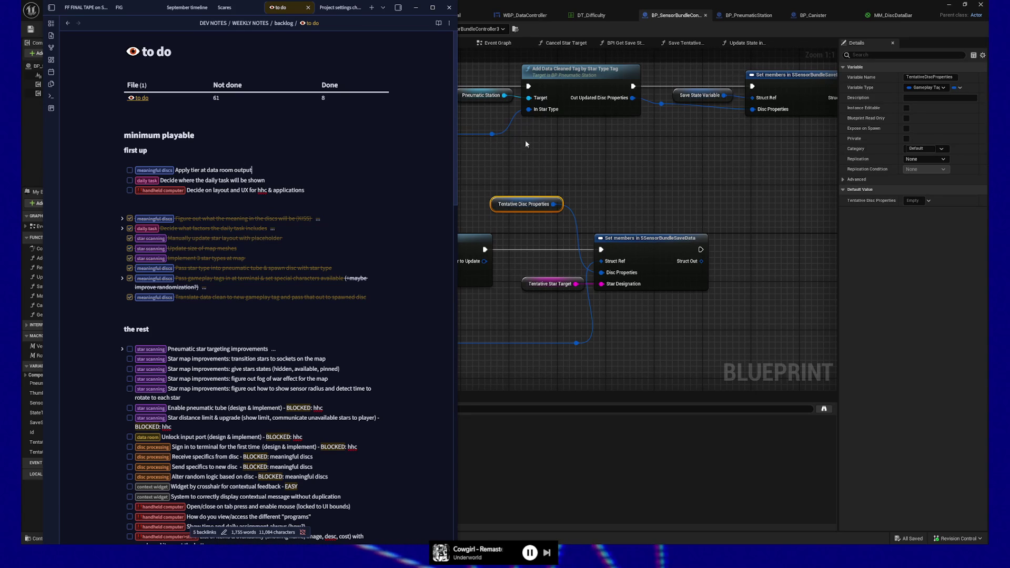
- Bring the Unreal Editor in front of the Obsidian notes and show the FirstPersonMap level viewport
click(495, 144)
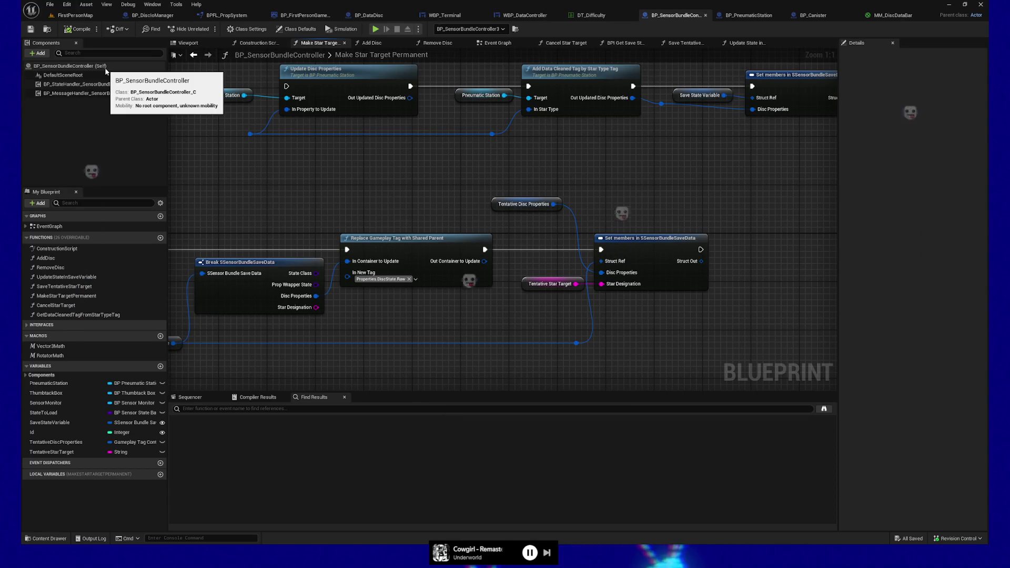
click(90, 16)
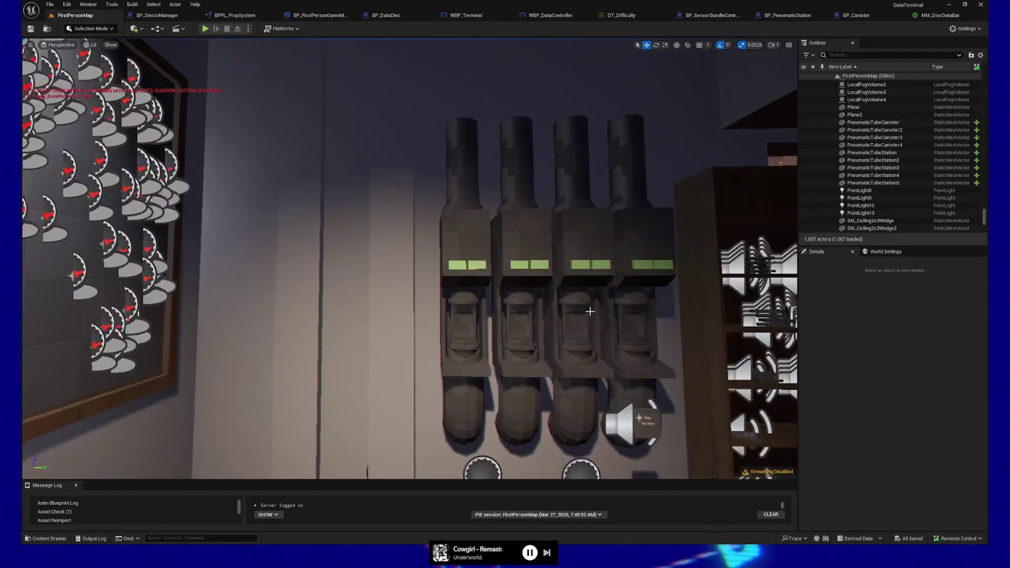
click(645, 173)
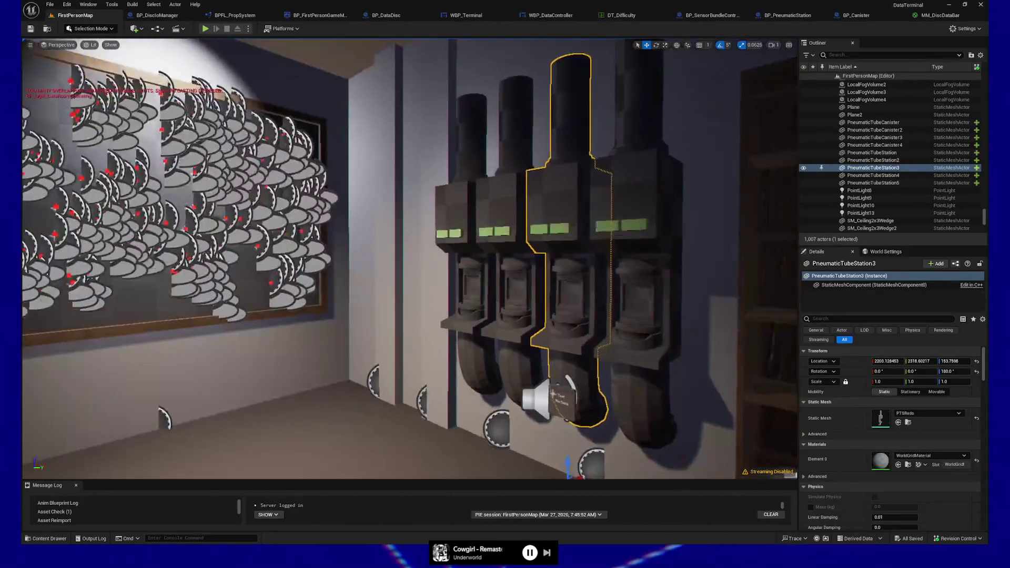
scroll(578, 380, up, 5)
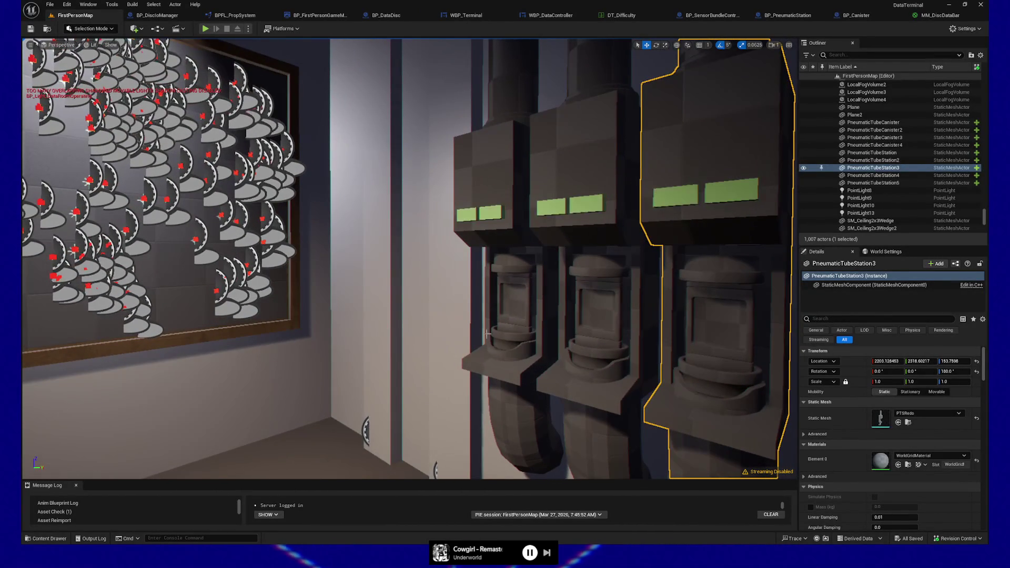
mouse_move(568, 341)
mouse_down()
mouse_move(558, 337)
mouse_move(584, 339)
mouse_move(569, 316)
mouse_up()
drag(563, 277, 576, 266)
click(397, 321)
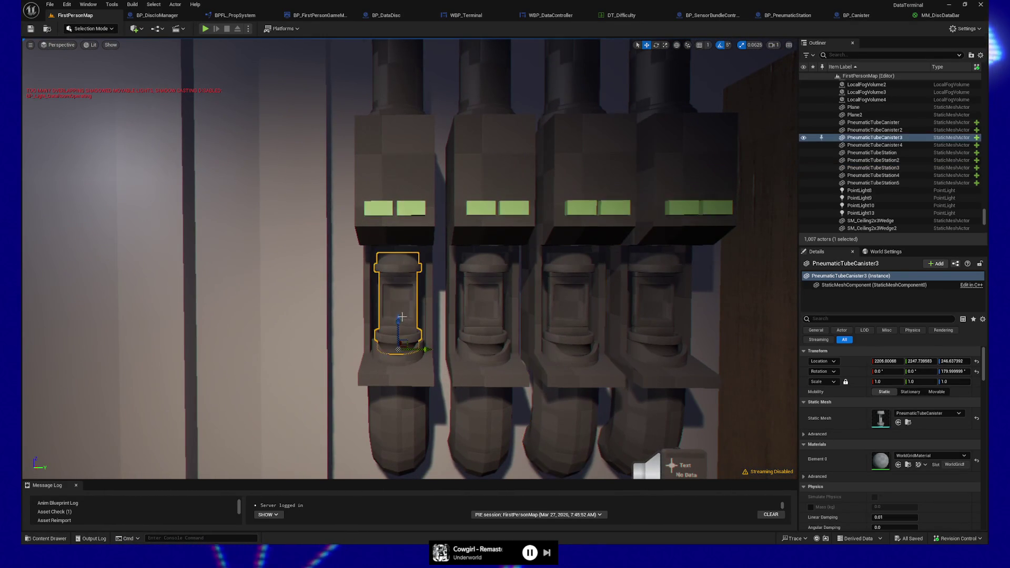
mouse_move(397, 322)
mouse_down()
mouse_move(406, 205)
mouse_move(417, 313)
mouse_move(402, 208)
mouse_move(399, 338)
mouse_move(397, 207)
mouse_move(396, 314)
mouse_move(413, 149)
mouse_move(399, 311)
mouse_move(400, 67)
mouse_move(458, 69)
mouse_move(398, 422)
mouse_move(402, 293)
mouse_move(404, 326)
mouse_up()
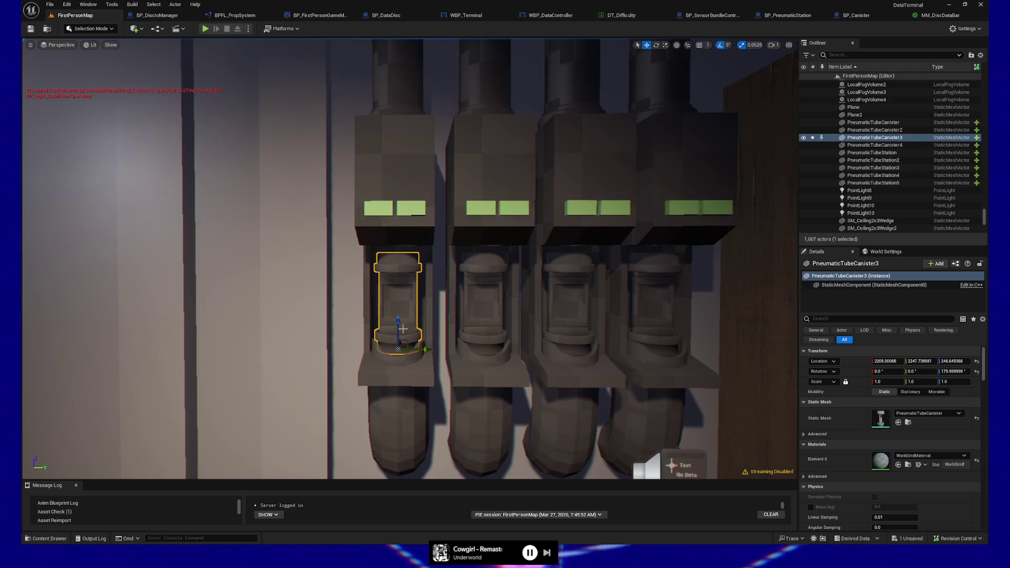
scroll(404, 326, down, 5)
scroll(392, 369, up, 5)
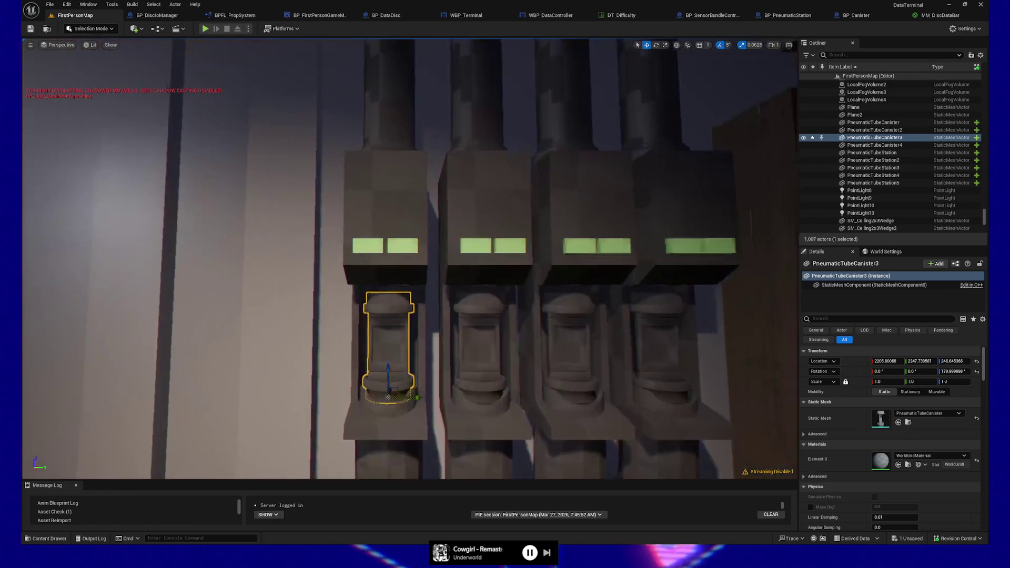
scroll(408, 433, up, 1)
key(ctrl+z)
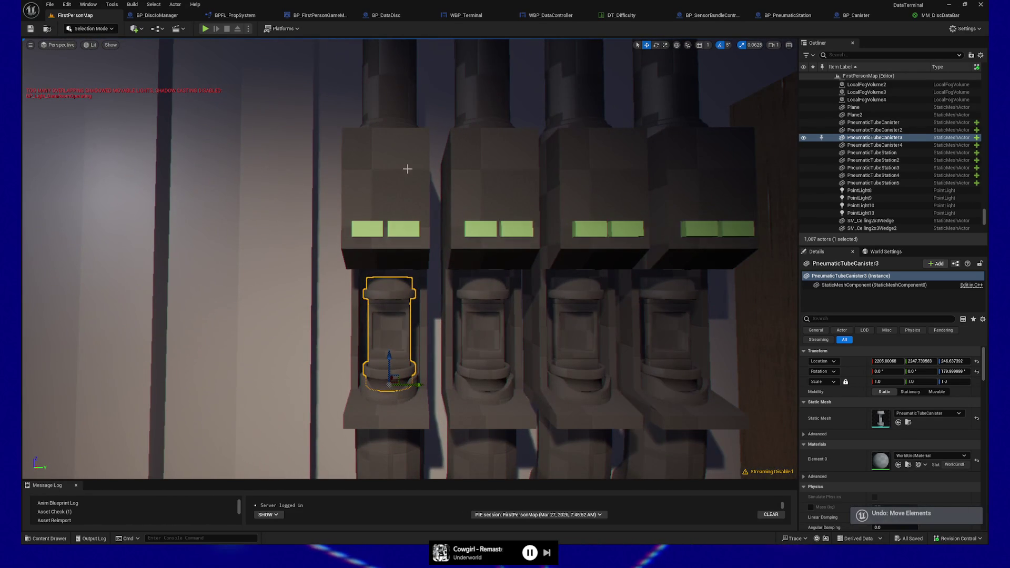
drag(414, 178, 405, 128)
click(405, 142)
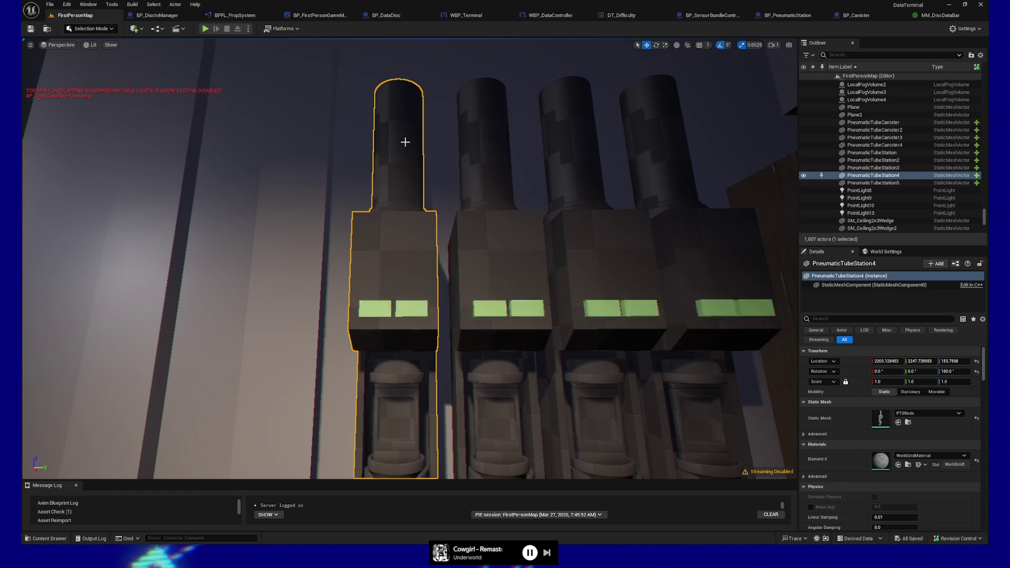
mouse_move(390, 147)
mouse_down()
mouse_move(353, 116)
mouse_move(375, 127)
mouse_move(353, 124)
mouse_move(388, 172)
mouse_move(392, 199)
mouse_move(474, 189)
mouse_move(458, 196)
mouse_up()
click(388, 171)
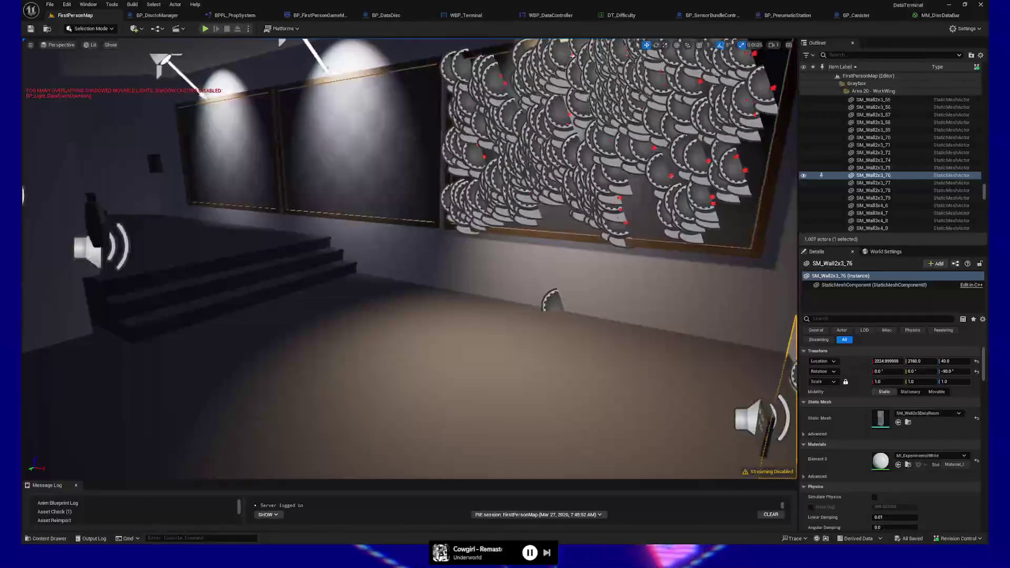
- Fly the viewport past the lit shelves to the DISCS display and select BP_OutputCatchall
click(332, 341)
mouse_move(332, 341)
mouse_down()
mouse_move(379, 310)
mouse_move(342, 282)
mouse_up()
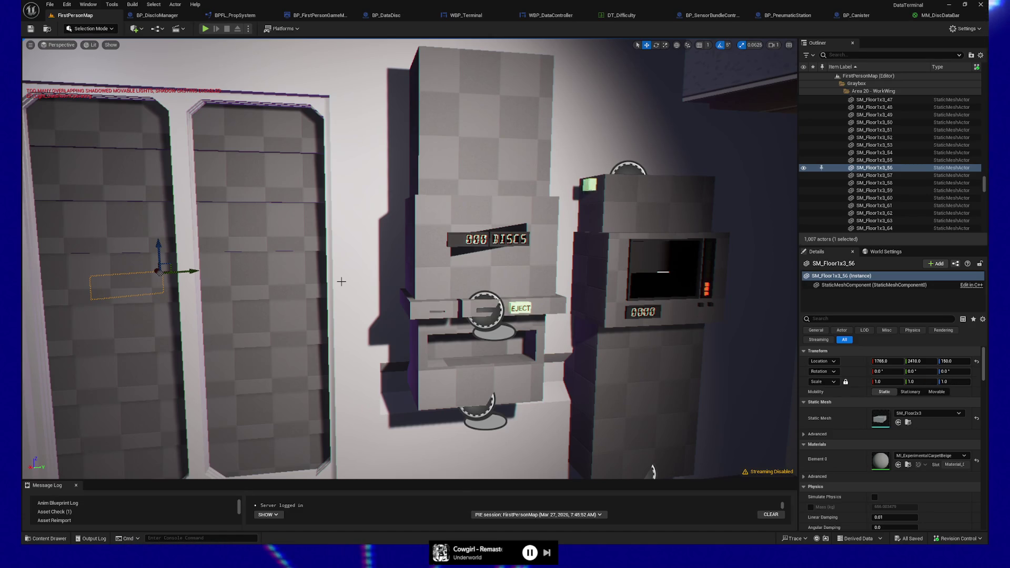
mouse_move(397, 262)
mouse_down()
mouse_move(447, 179)
mouse_move(363, 185)
mouse_move(410, 185)
mouse_move(399, 185)
mouse_up()
click(371, 258)
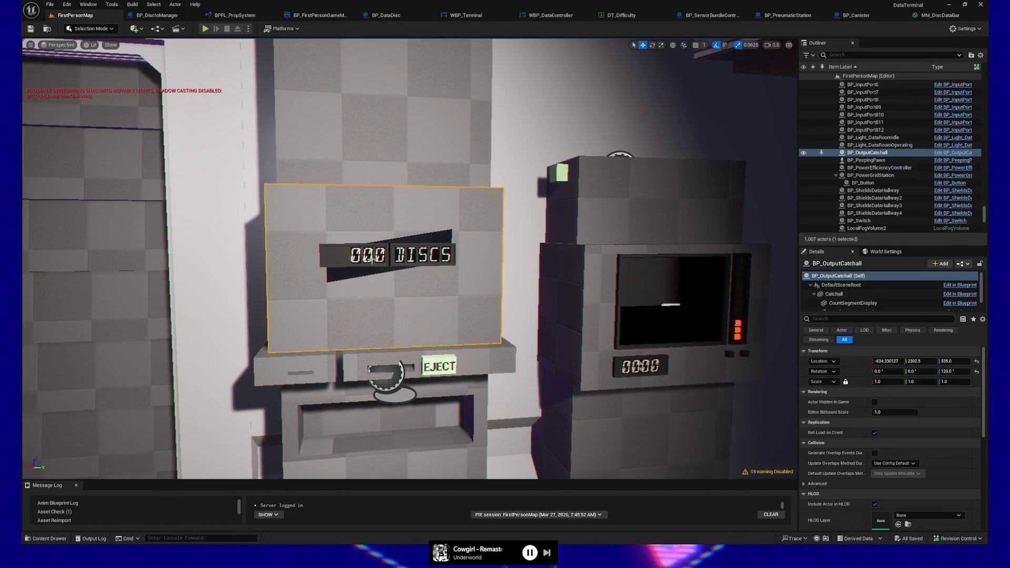
- Frame the catchall's DISCS panel and open BP_OutputCatchall in its Blueprint editor
drag(371, 258, 358, 258)
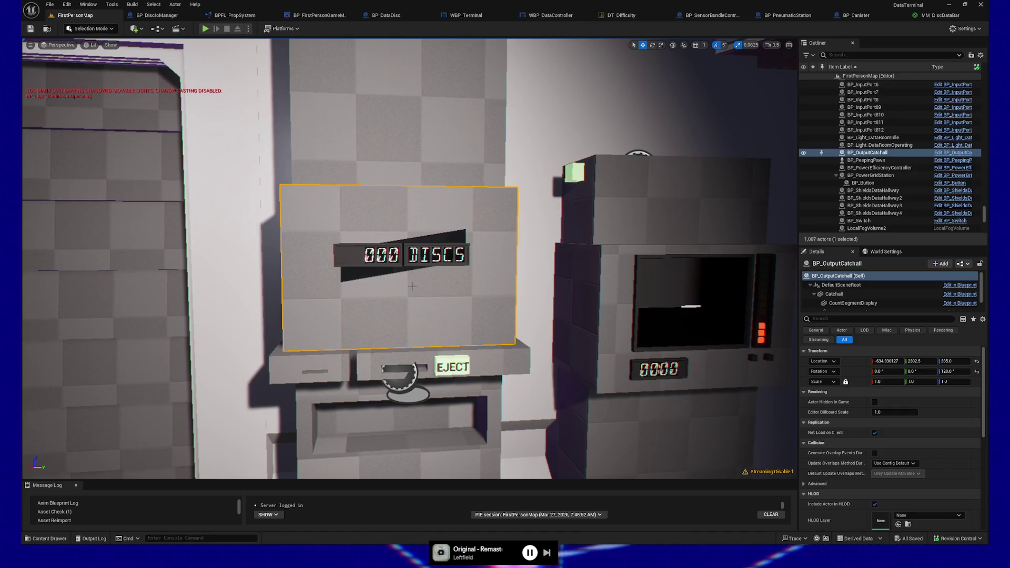
drag(412, 285, 401, 263)
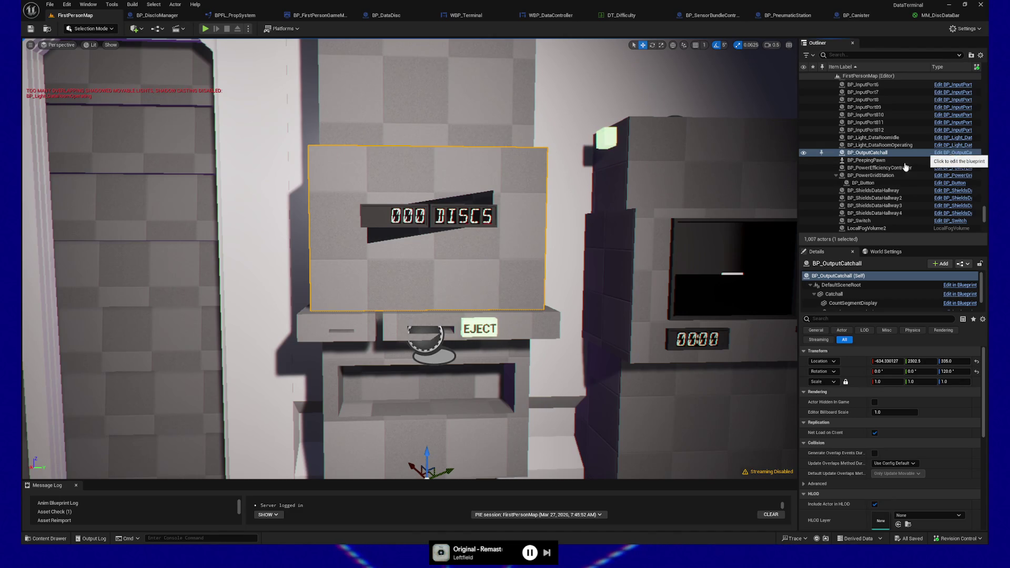
click(950, 152)
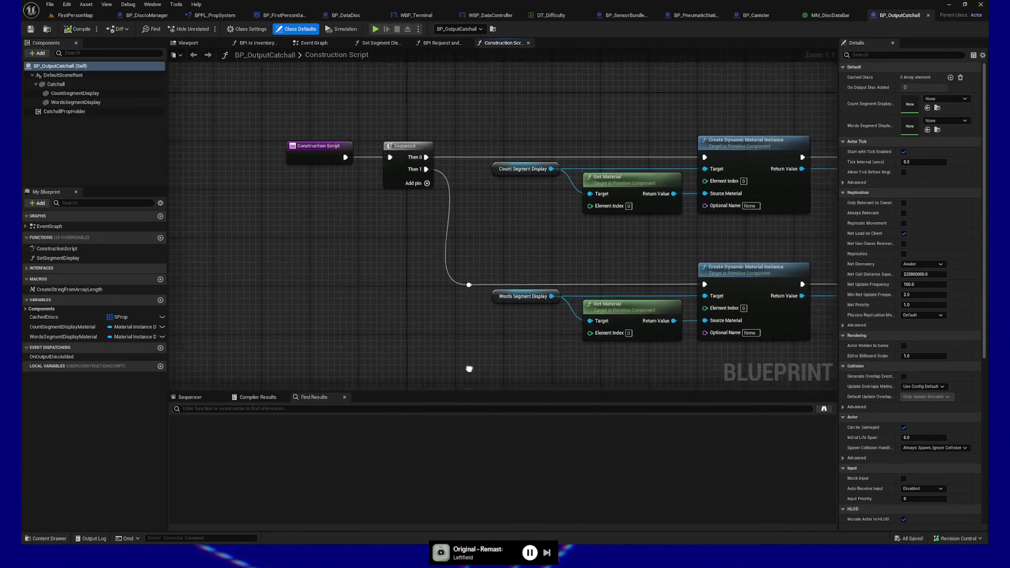
- Switch to the Event Graph and frame the Cached Discs and ADD nodes
drag(294, 106, 372, 208)
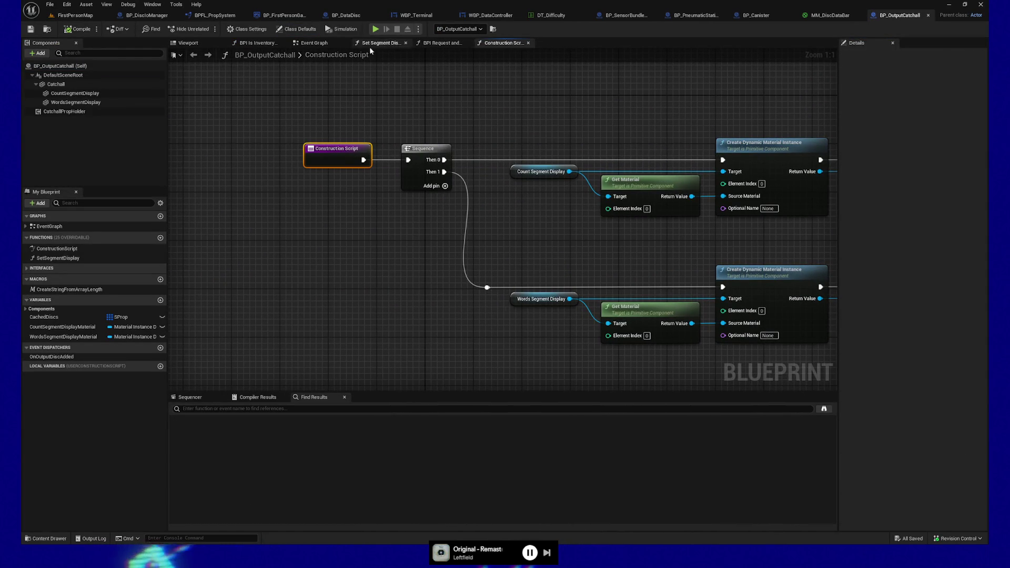
click(311, 42)
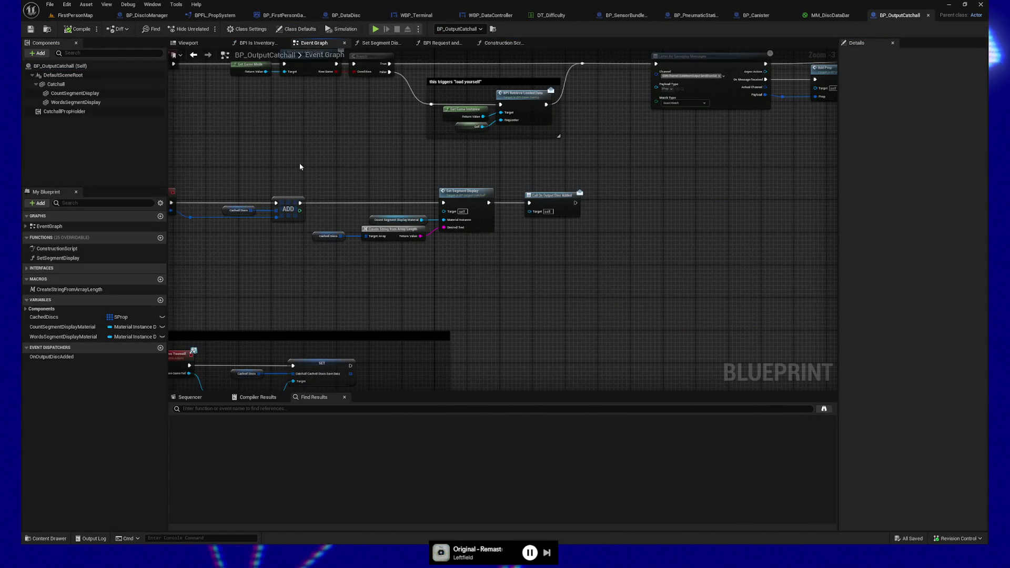
scroll(523, 189, down, 3)
drag(523, 190, 541, 196)
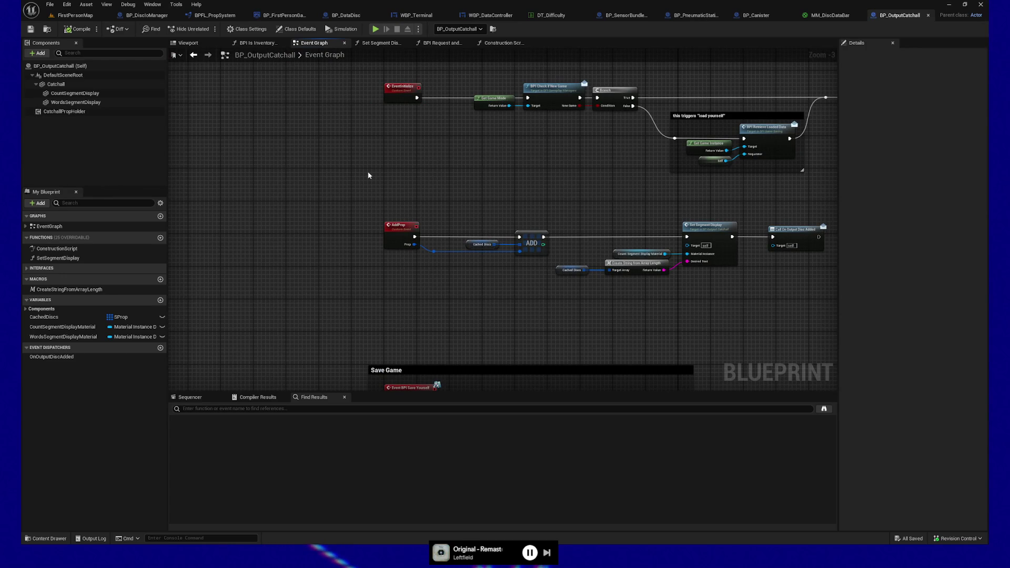
mouse_move(449, 174)
mouse_down()
mouse_move(426, 159)
mouse_move(465, 172)
mouse_move(494, 288)
mouse_move(435, 291)
mouse_up()
drag(363, 190, 439, 269)
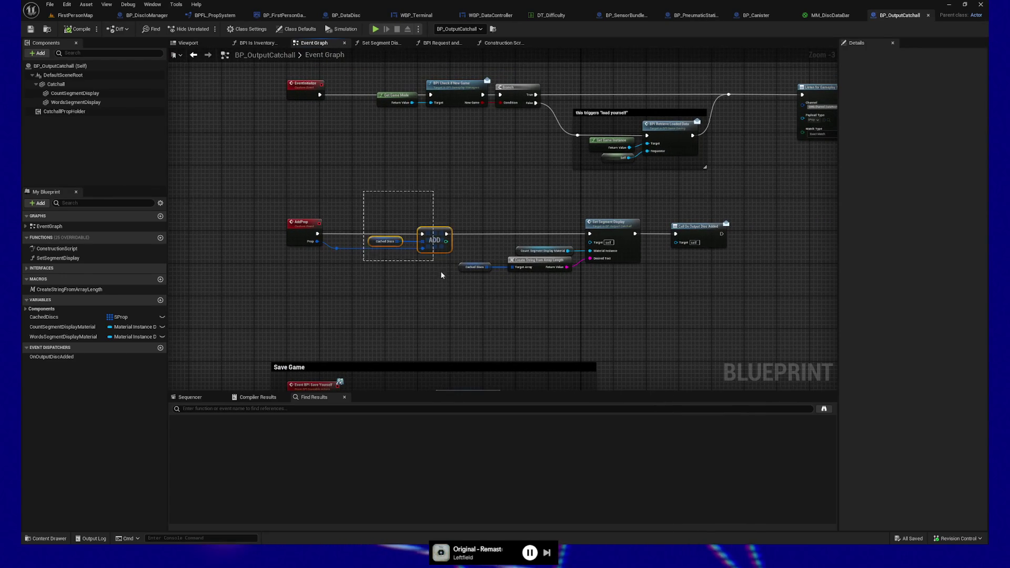
scroll(457, 308, up, 3)
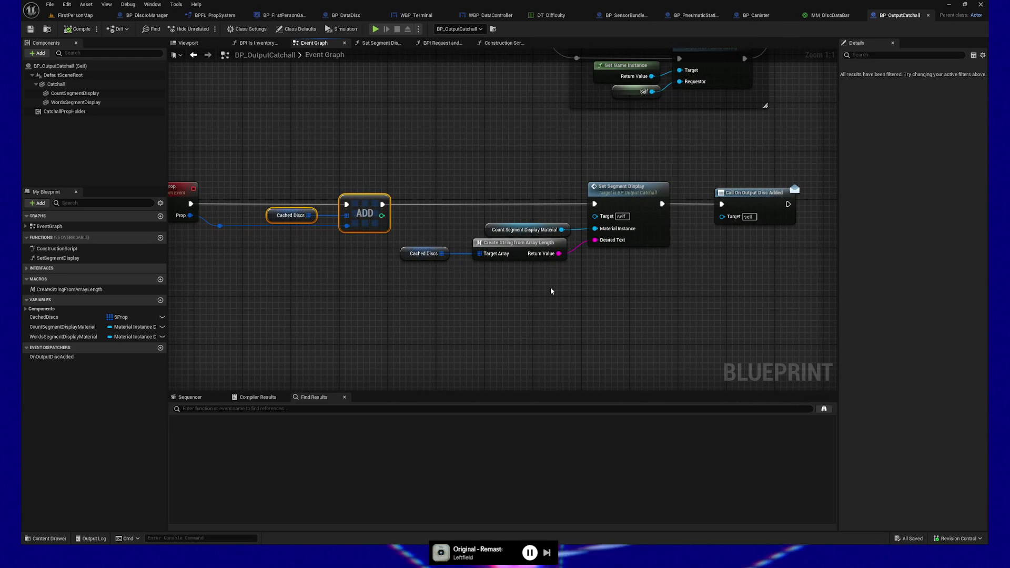
- Pan past the Save Game block to select the Add Prop node, then open Find in Blueprints
mouse_move(411, 314)
mouse_down()
mouse_move(487, 242)
mouse_move(495, 189)
mouse_move(530, 181)
mouse_up()
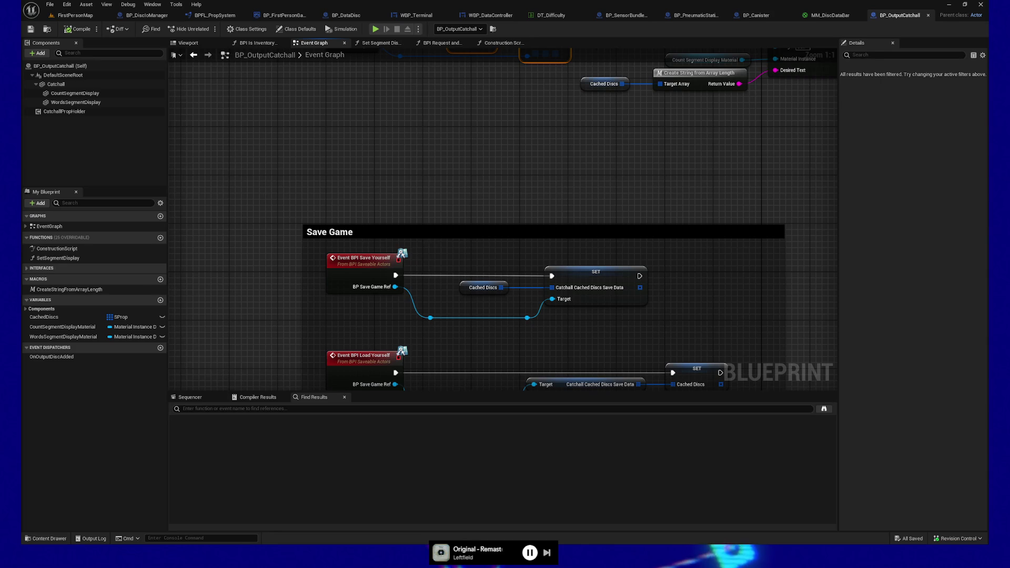
mouse_move(430, 191)
mouse_down()
mouse_move(371, 43)
mouse_move(366, 70)
mouse_up()
mouse_move(660, 130)
mouse_down()
mouse_move(631, 308)
mouse_move(549, 377)
mouse_move(395, 312)
mouse_move(439, 238)
mouse_move(410, 307)
mouse_move(563, 188)
mouse_up()
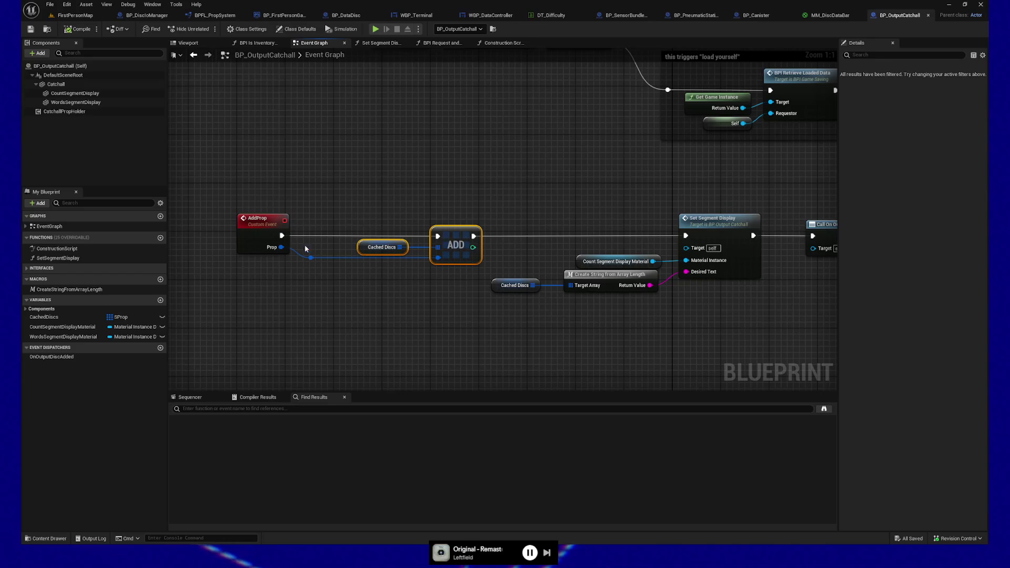
mouse_move(333, 293)
mouse_down()
mouse_move(253, 302)
mouse_move(642, 180)
mouse_move(312, 242)
mouse_move(575, 219)
mouse_move(394, 228)
mouse_move(431, 228)
mouse_move(408, 257)
mouse_move(728, 208)
mouse_move(379, 210)
mouse_move(440, 203)
mouse_up()
drag(519, 156, 196, 247)
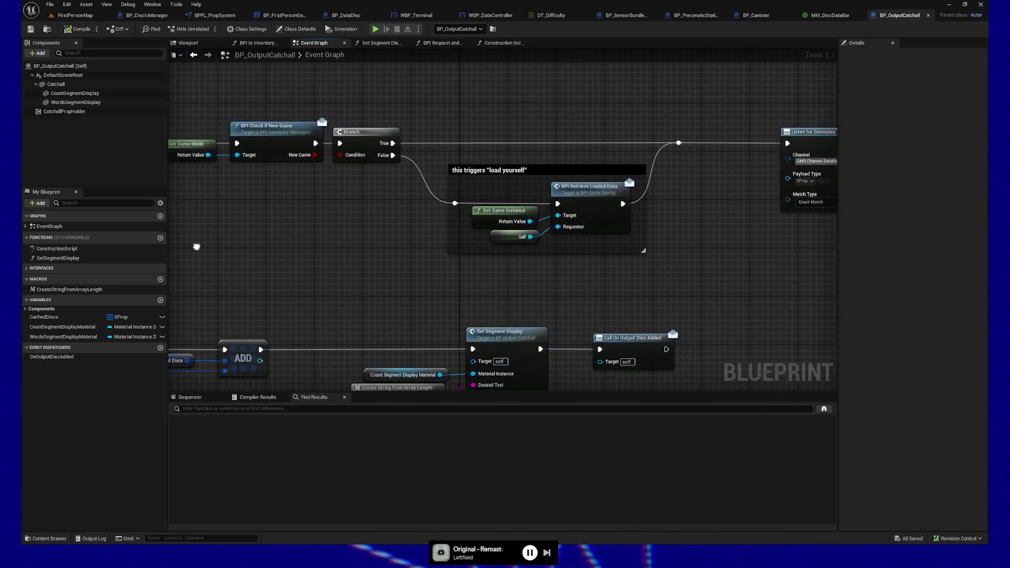
drag(705, 235, 327, 266)
mouse_move(562, 280)
mouse_down()
mouse_move(540, 280)
mouse_move(512, 344)
mouse_up()
click(626, 247)
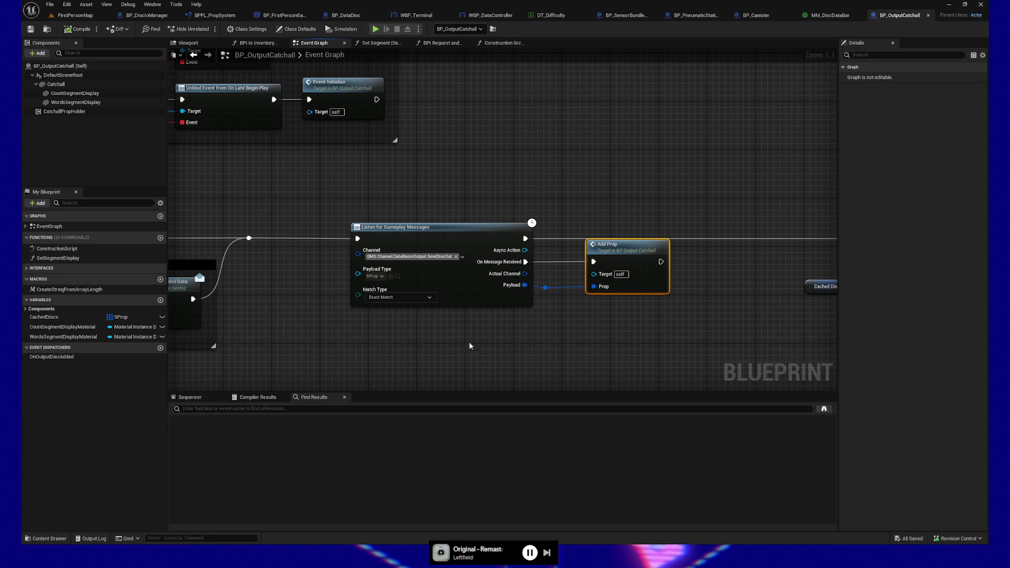
drag(458, 341, 469, 340)
key(ctrl+shift+f)
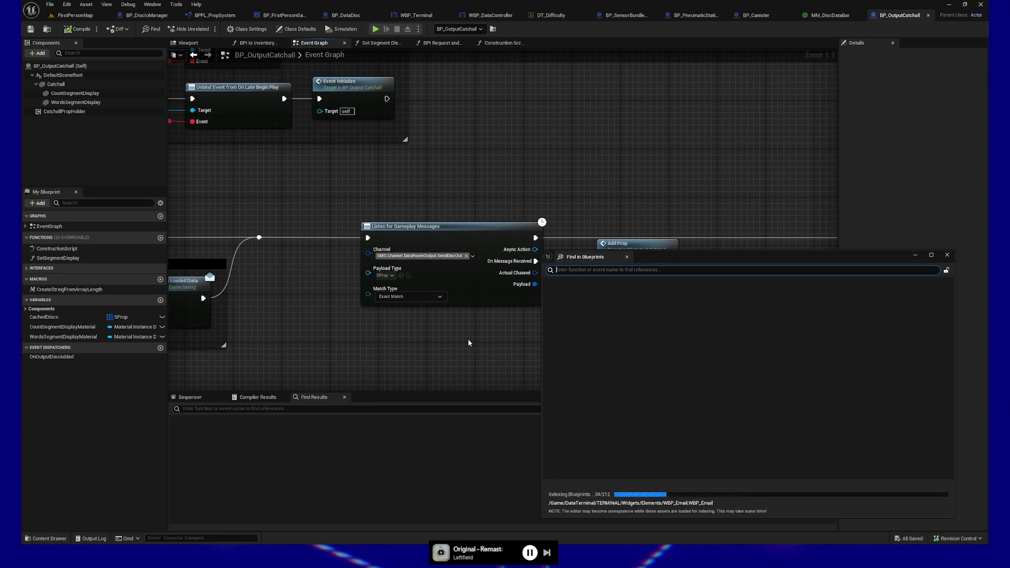
- Search all Blueprints for GMS.Channel.DataRoomOutput.SendDiscOut and pick the BP_DataRoomOutputManager match
text(GMS.)
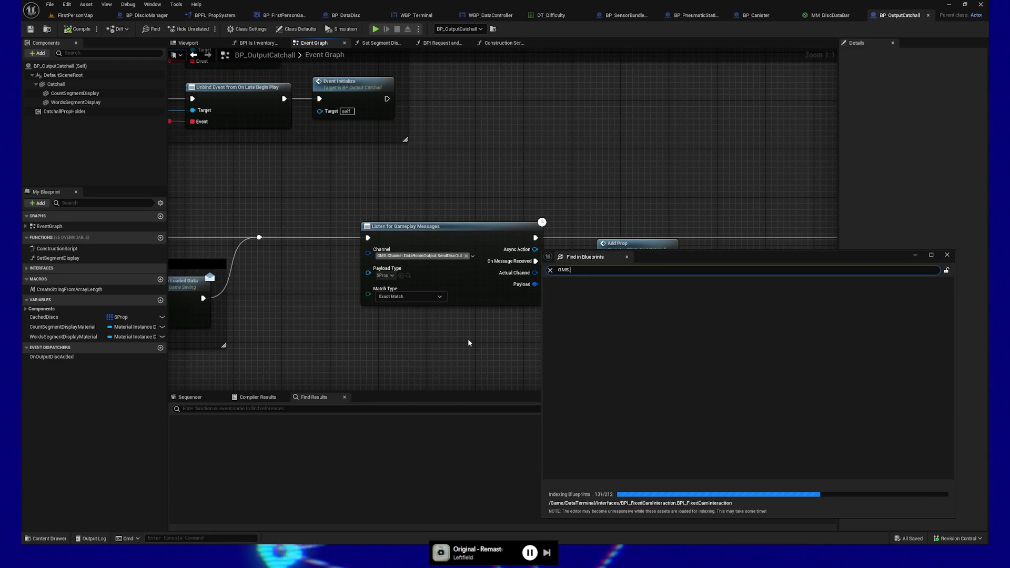
text(Channel.)
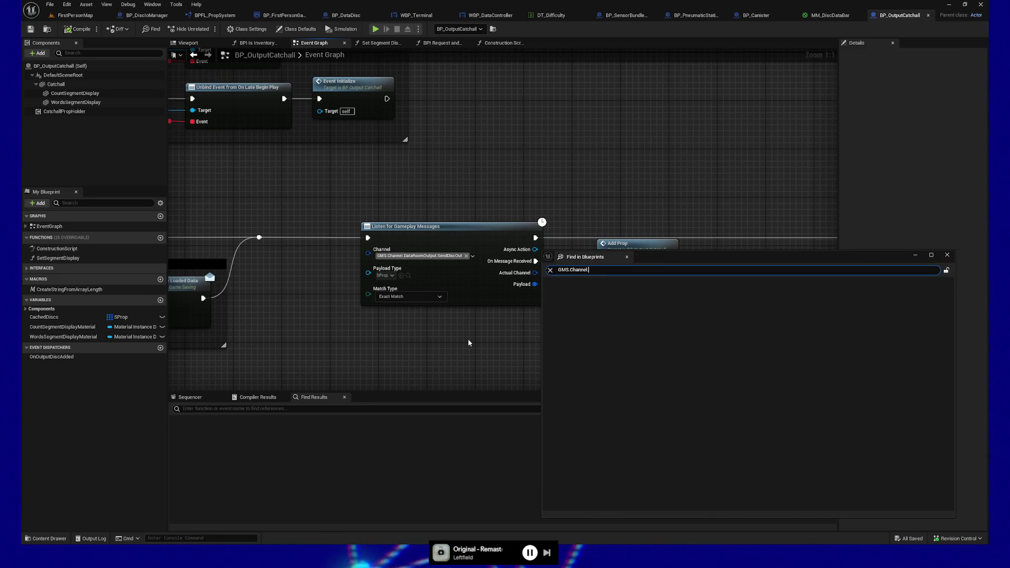
text(DataRoom)
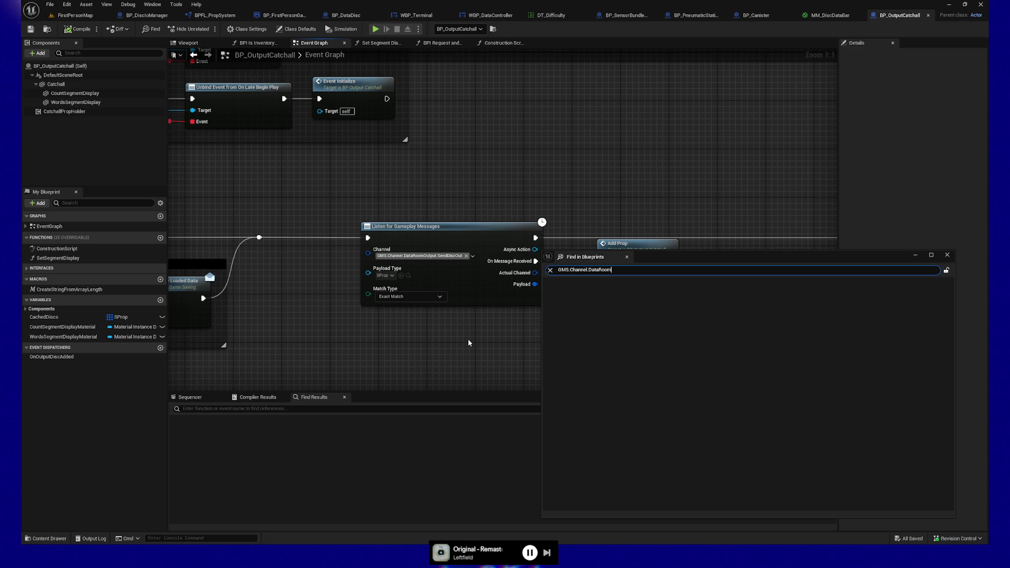
text(Output.Se)
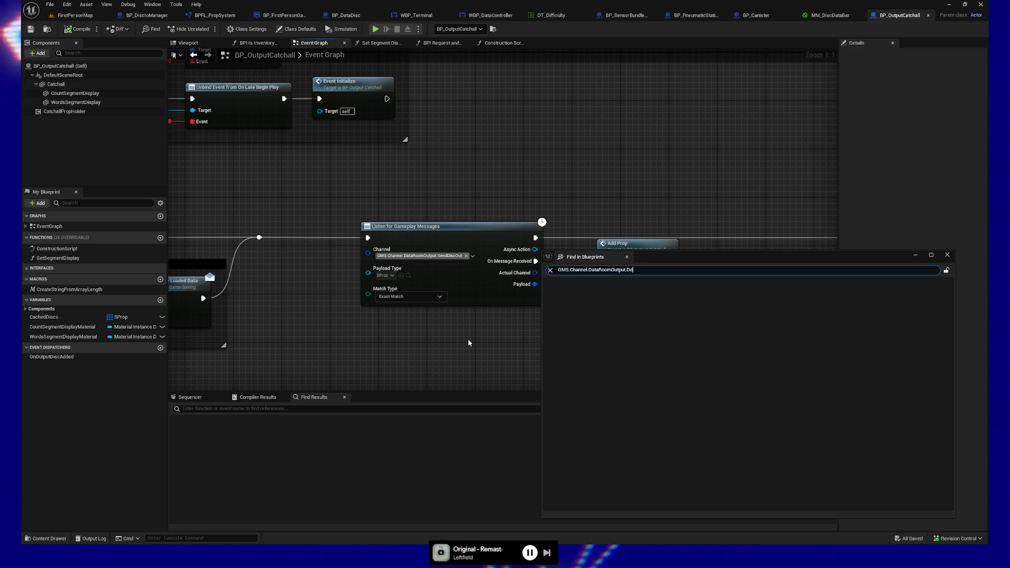
text(ndDiscOut)
key(Return)
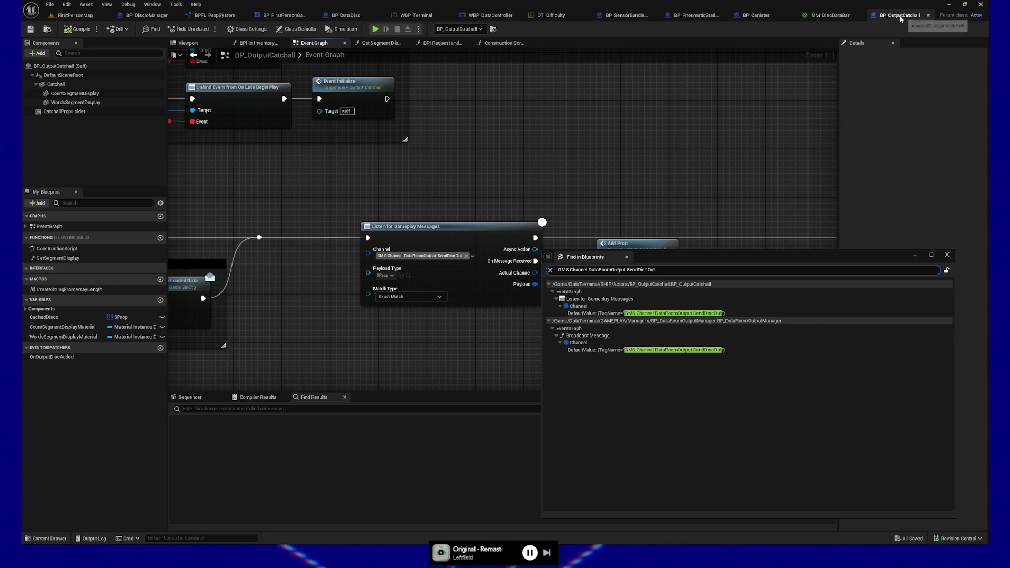
click(578, 342)
- Open BP_DataRoomOutputManager at Broadcast Message, select Choose Random Tier, then switch to tldraw
double_click(578, 343)
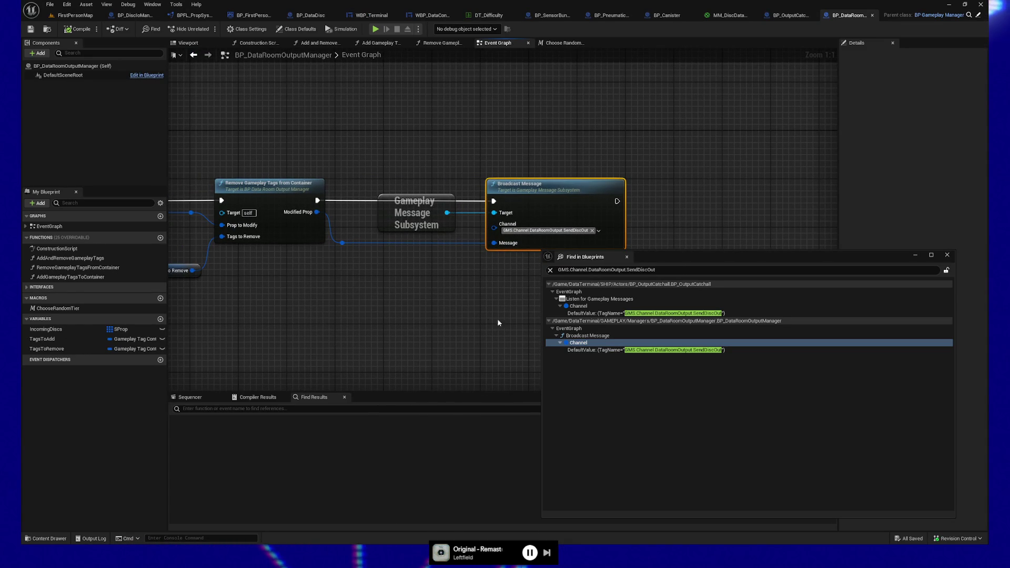
drag(733, 258, 759, 267)
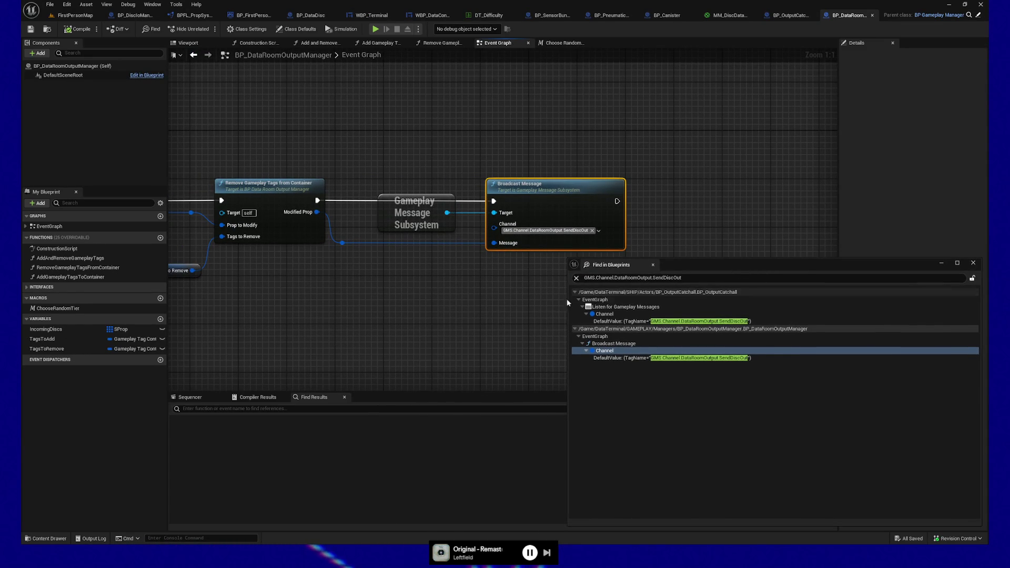
drag(340, 298, 423, 291)
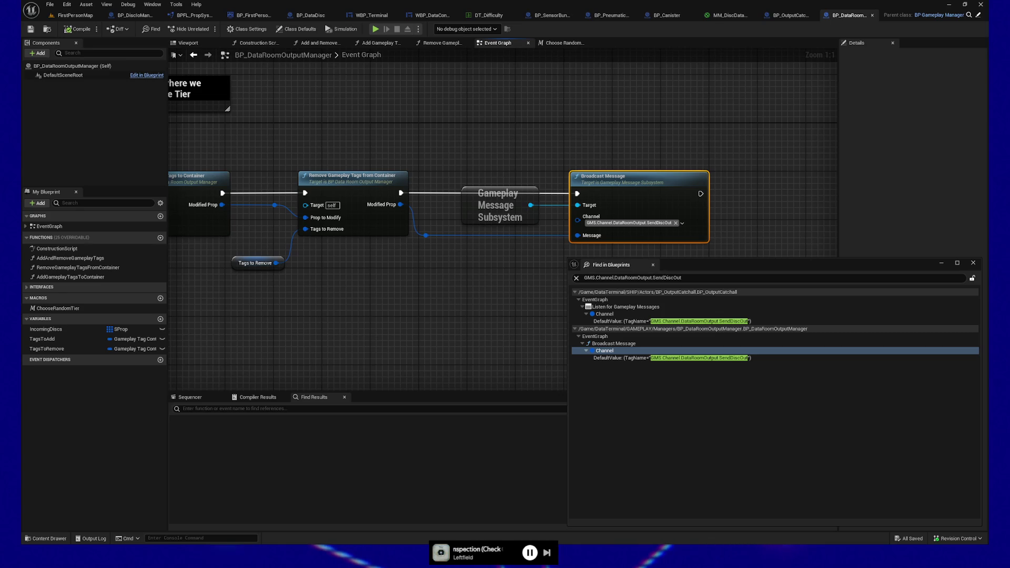
drag(155, 292, 386, 291)
drag(283, 289, 408, 289)
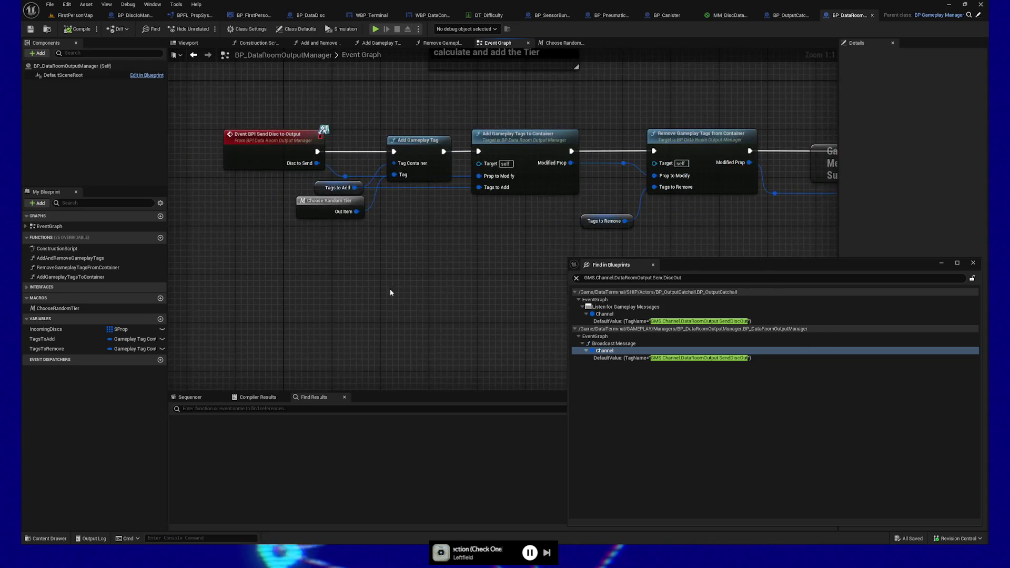
click(329, 247)
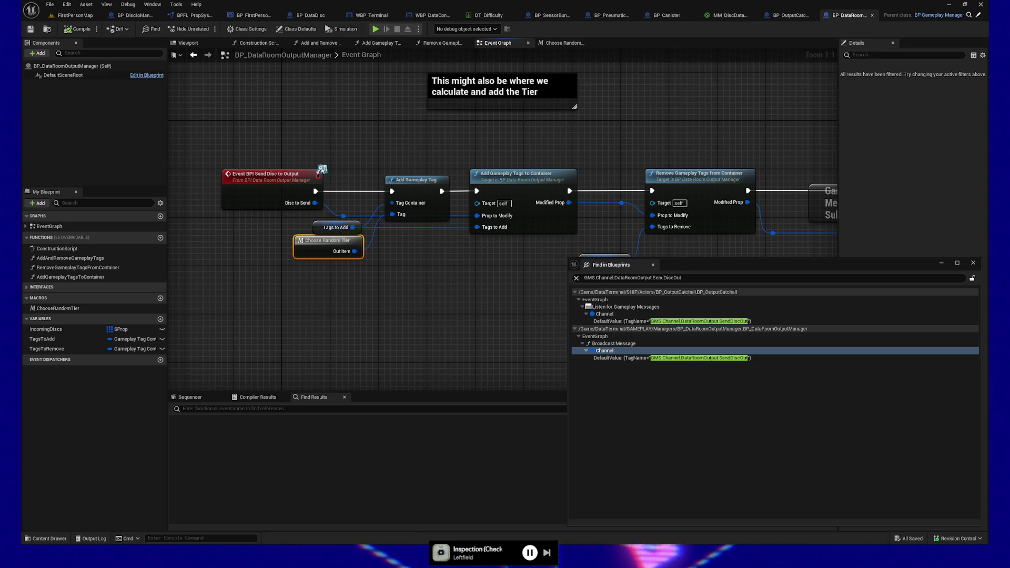
key(alt+Tab)
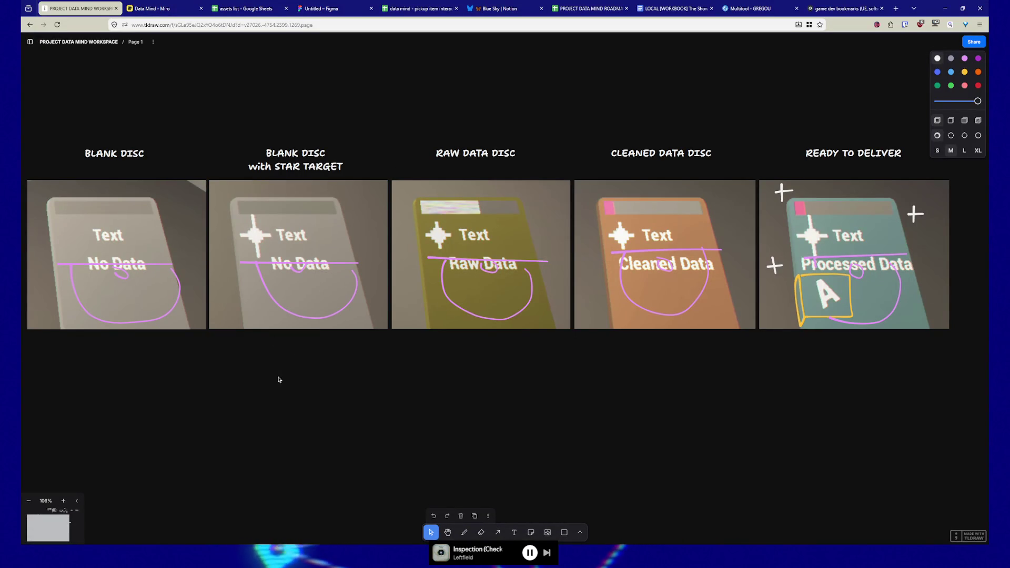
right_click(332, 370)
click(286, 369)
right_click(372, 355)
right_click(277, 372)
click(222, 396)
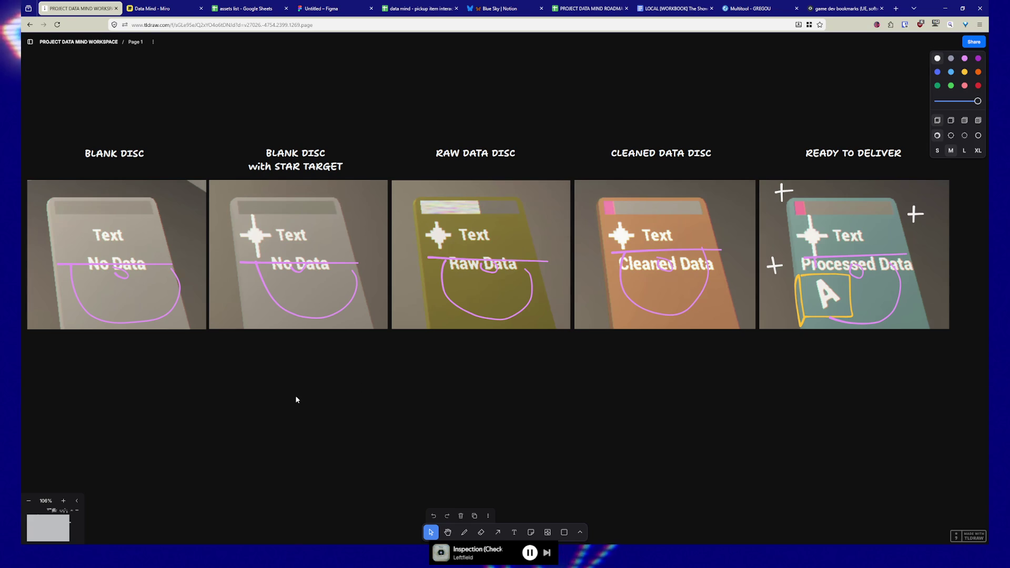
drag(284, 405, 433, 344)
scroll(434, 350, down, 5)
scroll(433, 352, up, 5)
scroll(416, 327, down, 10)
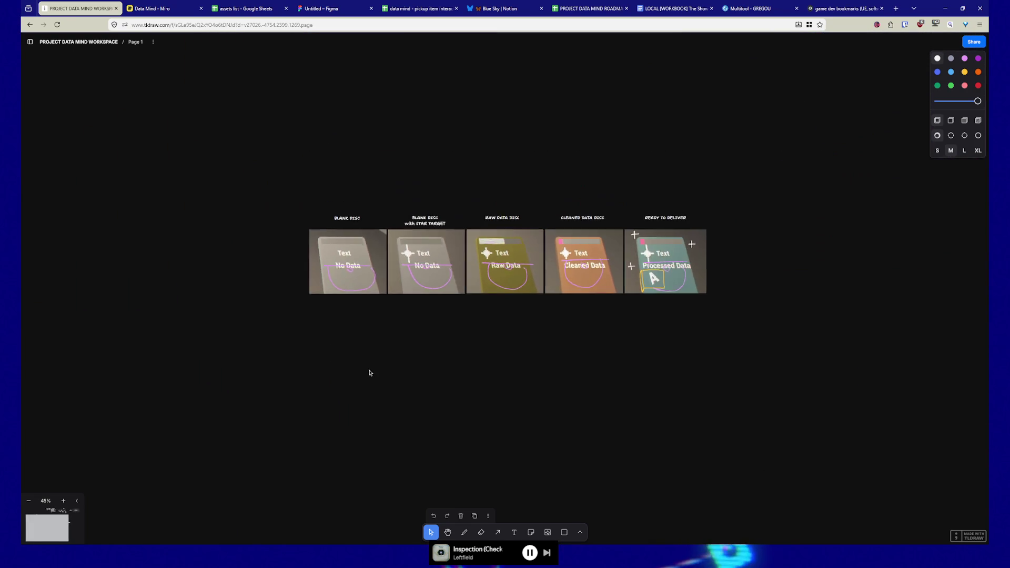
- Pan the tldraw board to the 2024 and 2025 frames
scroll(489, 356, down, 8)
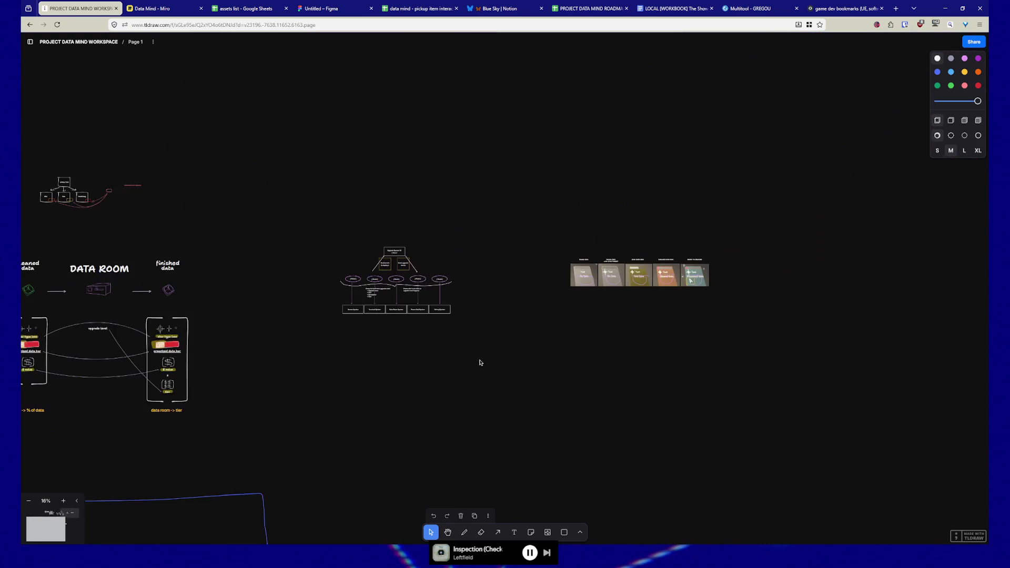
scroll(473, 379, up, 3)
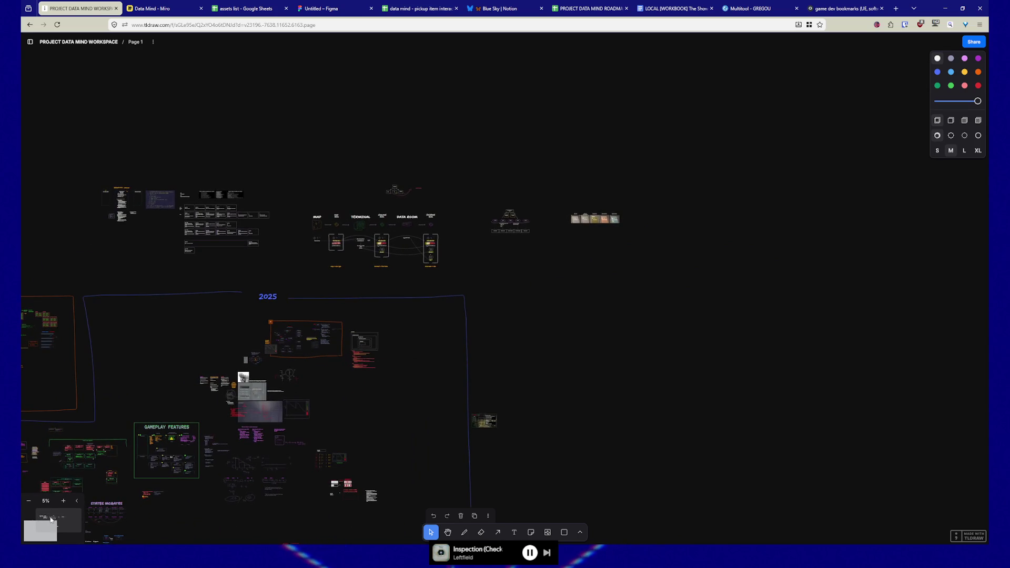
drag(50, 518, 49, 520)
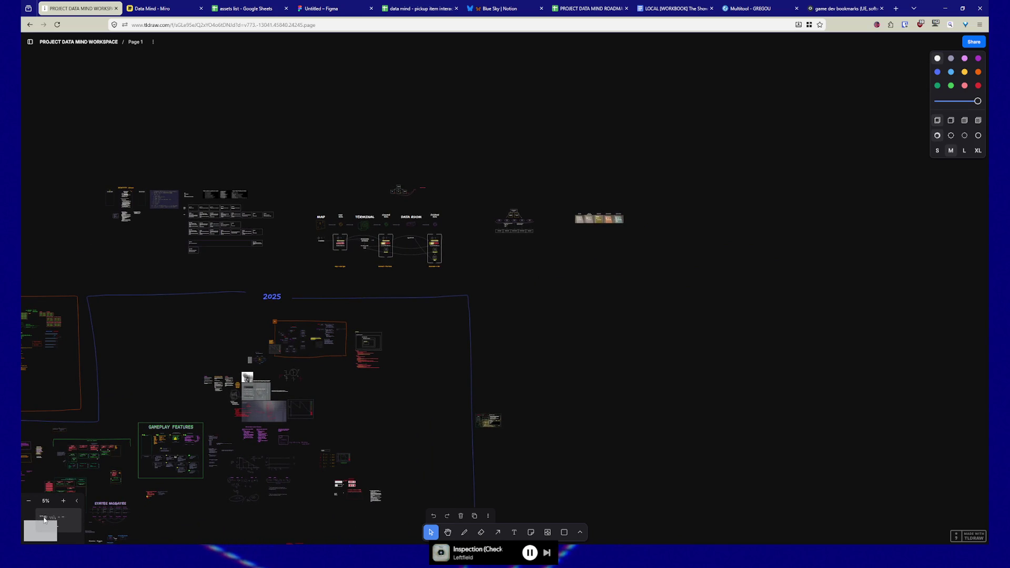
mouse_move(53, 526)
mouse_down()
mouse_move(72, 517)
mouse_move(31, 531)
mouse_move(61, 524)
mouse_up()
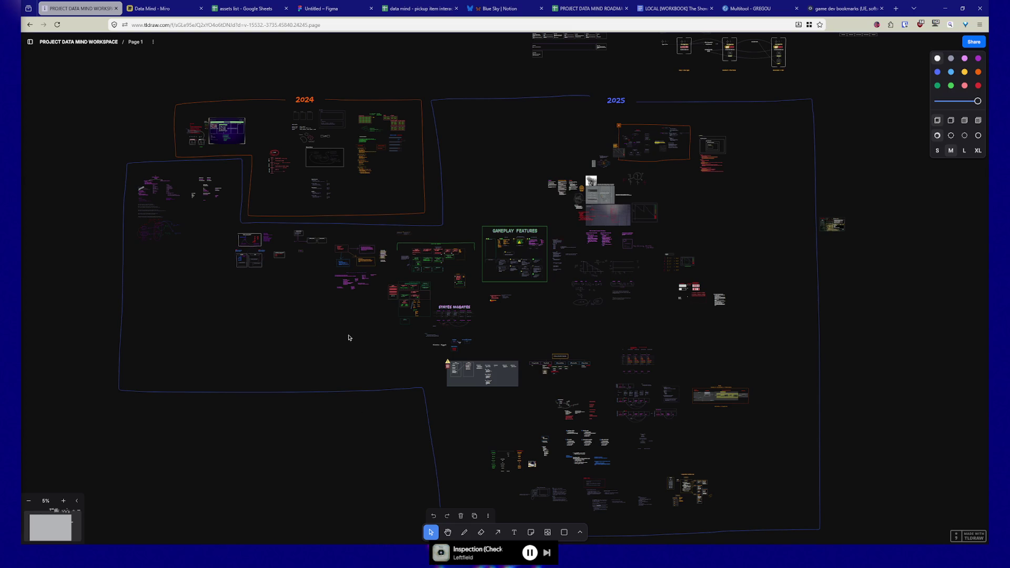
mouse_move(330, 316)
mouse_down()
mouse_move(308, 266)
mouse_move(324, 282)
mouse_up()
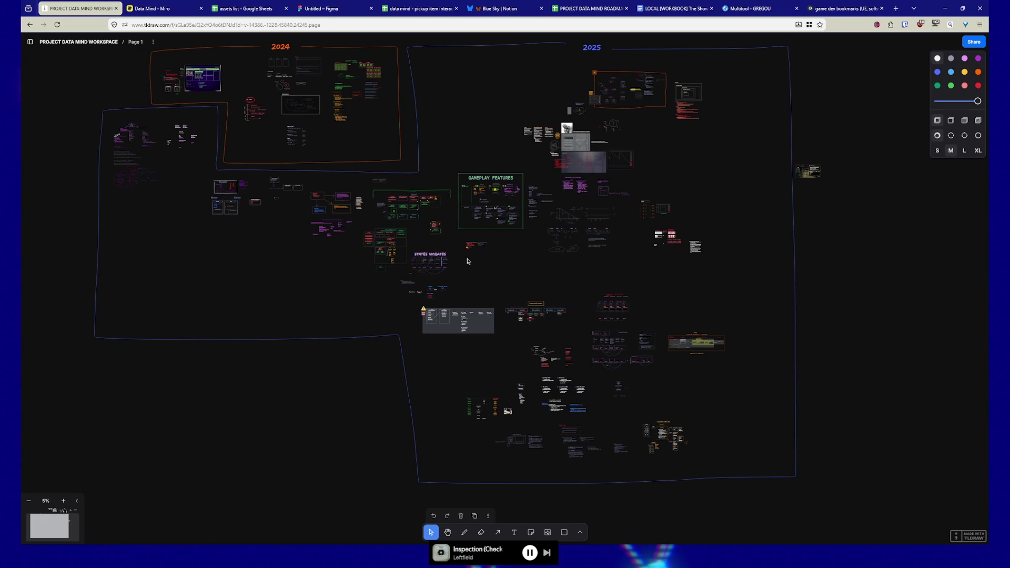
drag(562, 284, 568, 284)
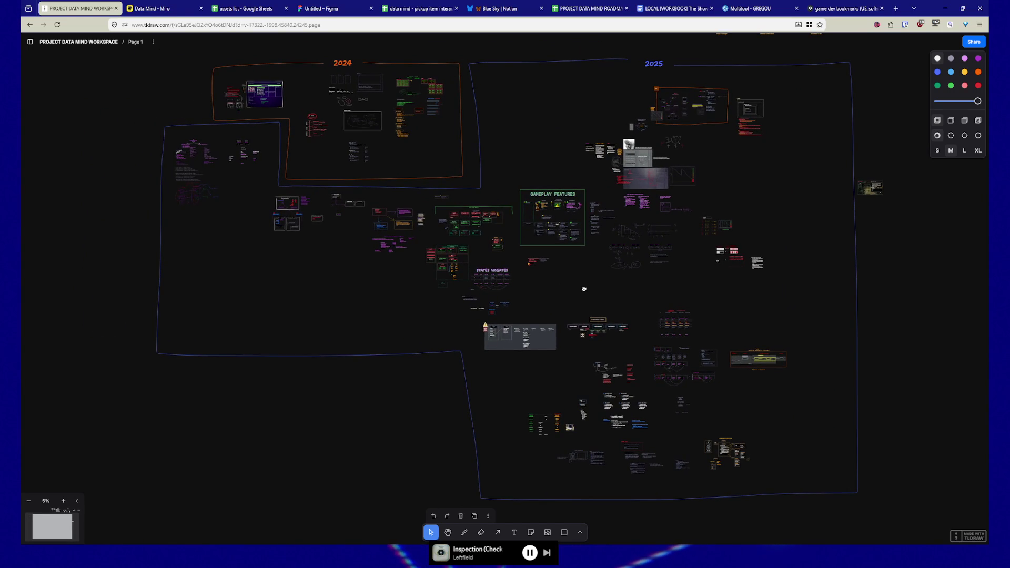
- Zoom in on the orange data room planning frame until the manager and controller boxes are readable
scroll(584, 288, up, 3)
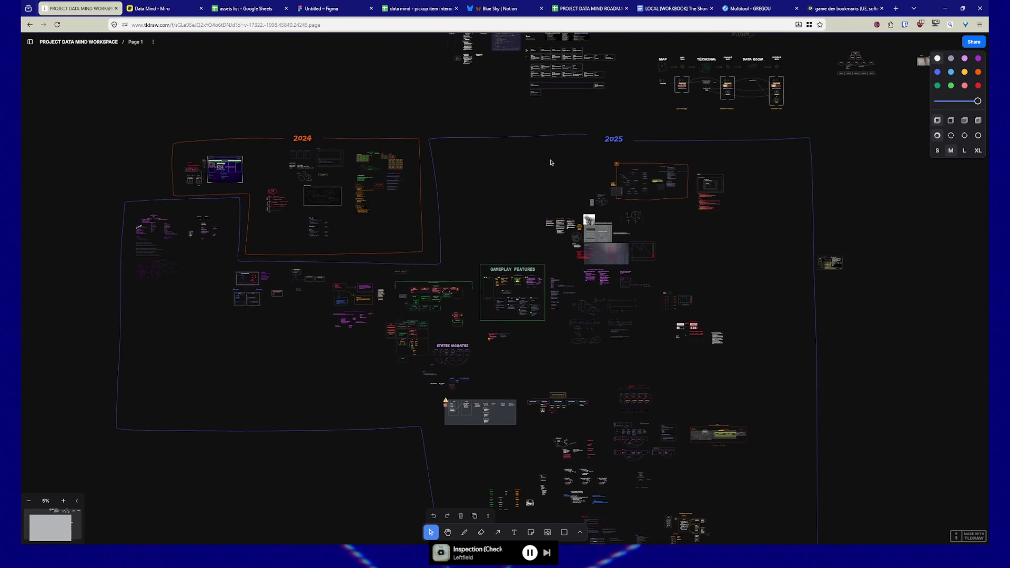
scroll(539, 225, up, 3)
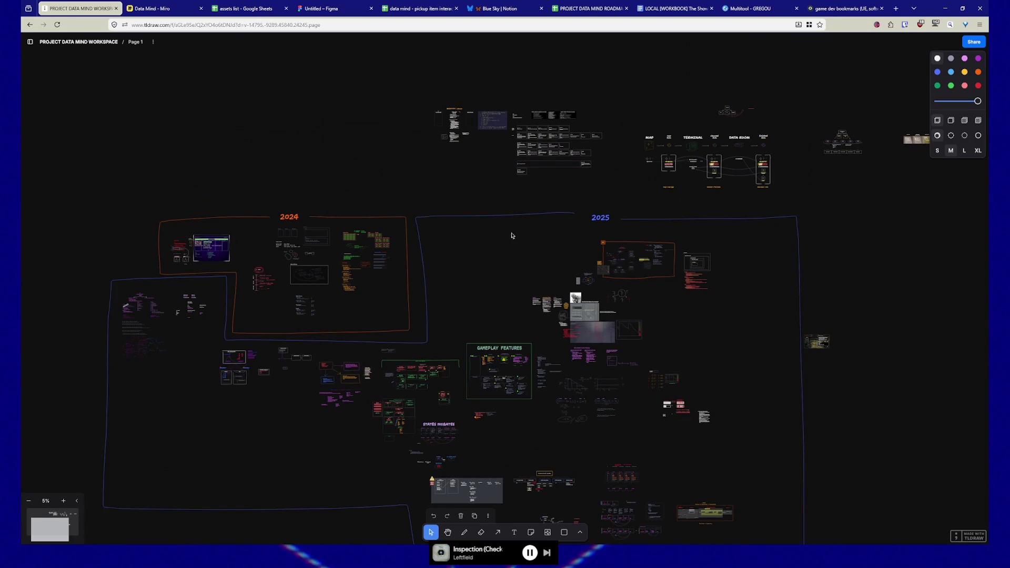
ctrl+scroll(495, 251, up, 1)
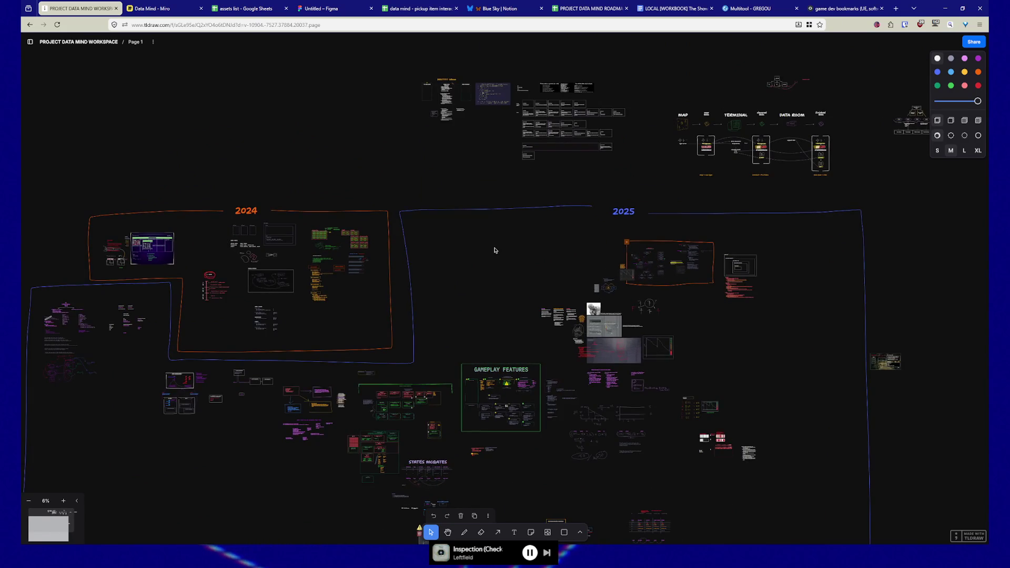
ctrl+scroll(494, 250, up, 4)
ctrl+scroll(495, 250, up, 3)
ctrl+scroll(496, 250, up, 2)
scroll(587, 270, right, 4)
scroll(588, 270, down, 2)
ctrl+scroll(464, 241, up, 1)
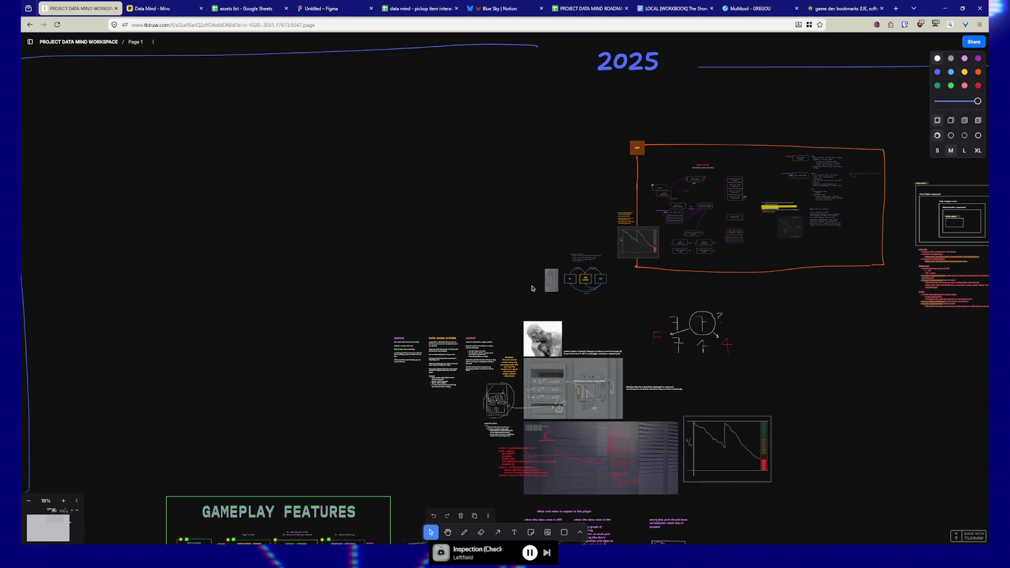
ctrl+scroll(547, 286, up, 3)
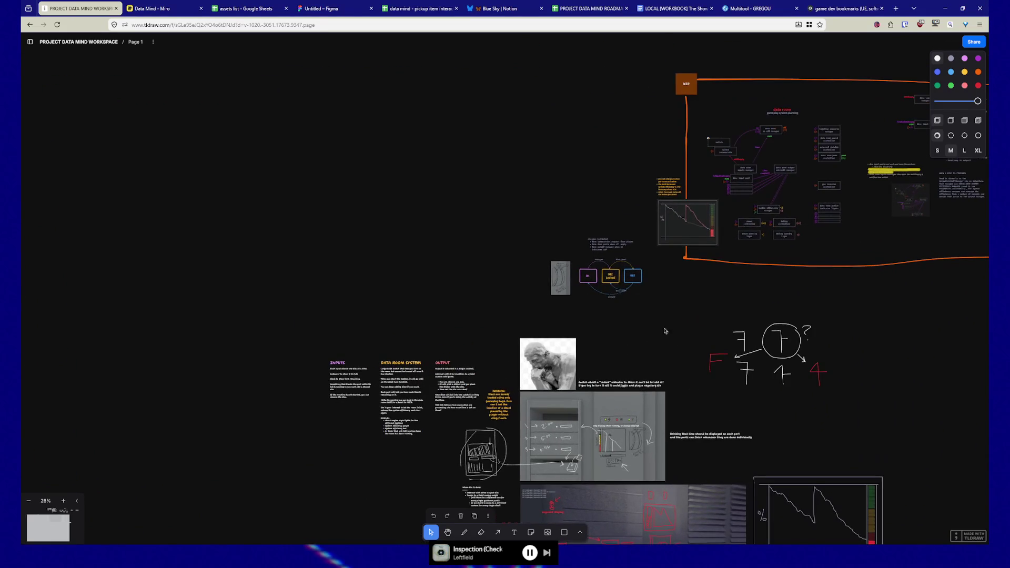
scroll(663, 305, down, 4)
scroll(663, 305, right, 1)
ctrl+scroll(670, 345, up, 1)
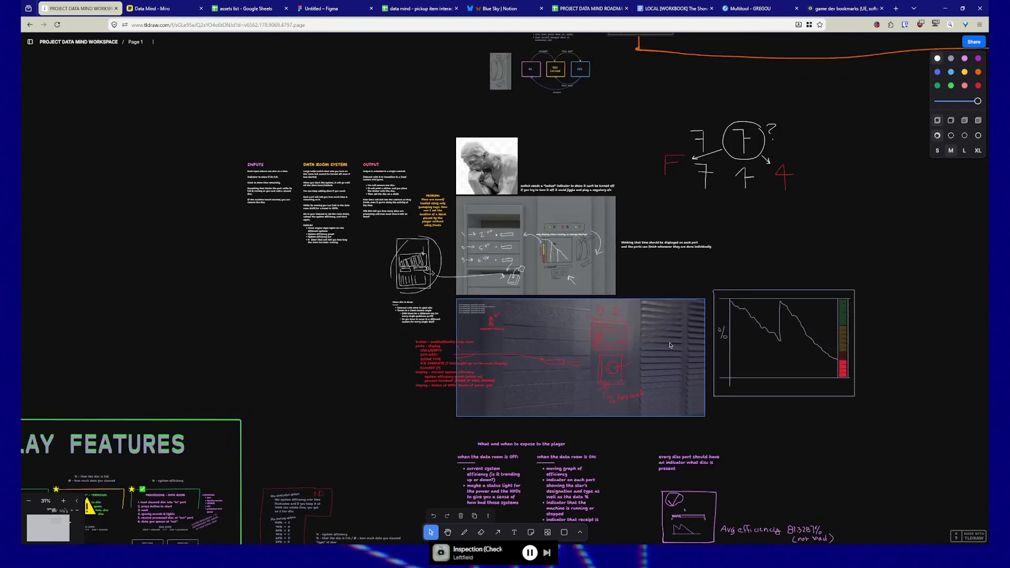
ctrl+scroll(671, 345, up, 1)
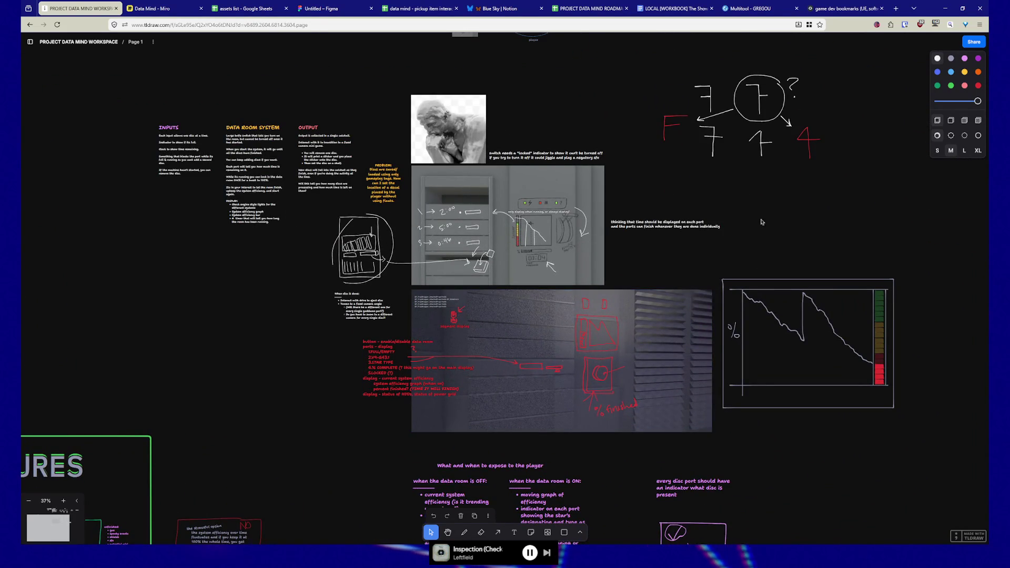
scroll(439, 406, up, 7)
scroll(440, 406, right, 9)
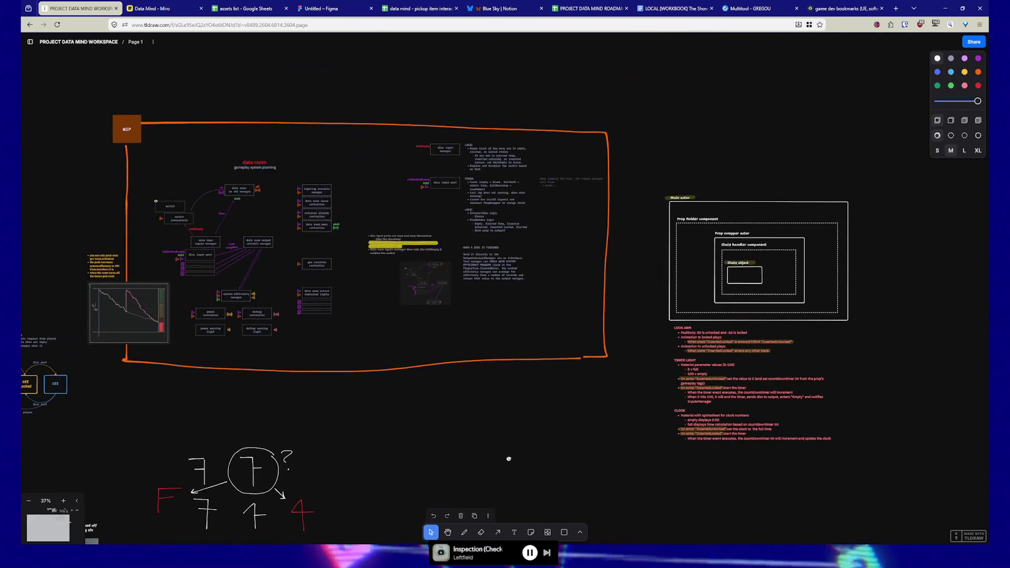
scroll(467, 442, left, 3)
scroll(467, 442, up, 1)
ctrl+scroll(429, 417, up, 1)
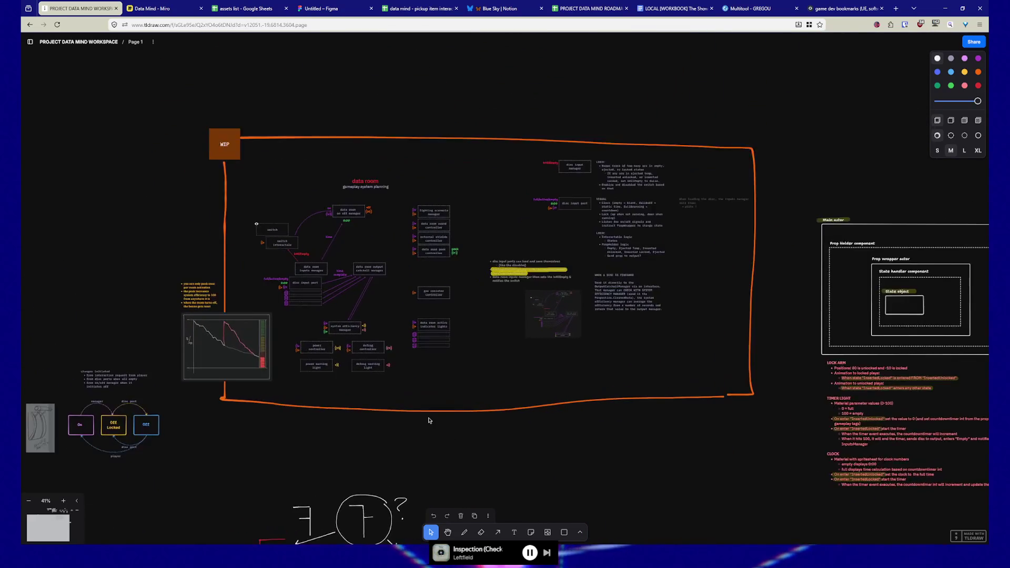
ctrl+scroll(429, 419, up, 1)
ctrl+scroll(429, 419, up, 1)
ctrl+scroll(444, 377, up, 1)
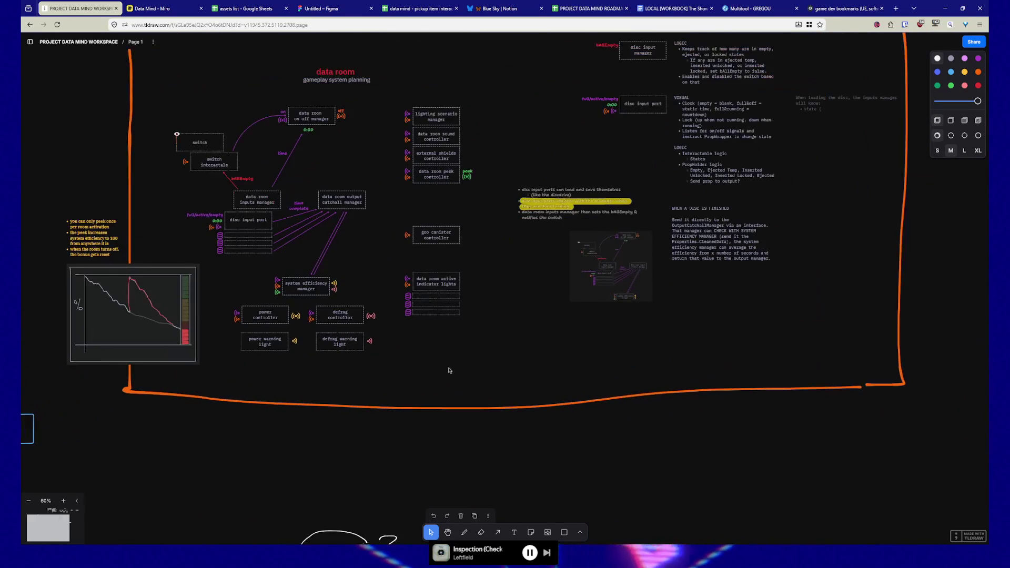
scroll(477, 387, up, 2)
scroll(478, 387, left, 2)
ctrl+scroll(515, 387, up, 1)
ctrl+scroll(516, 387, up, 1)
scroll(516, 387, up, 2)
scroll(515, 387, left, 2)
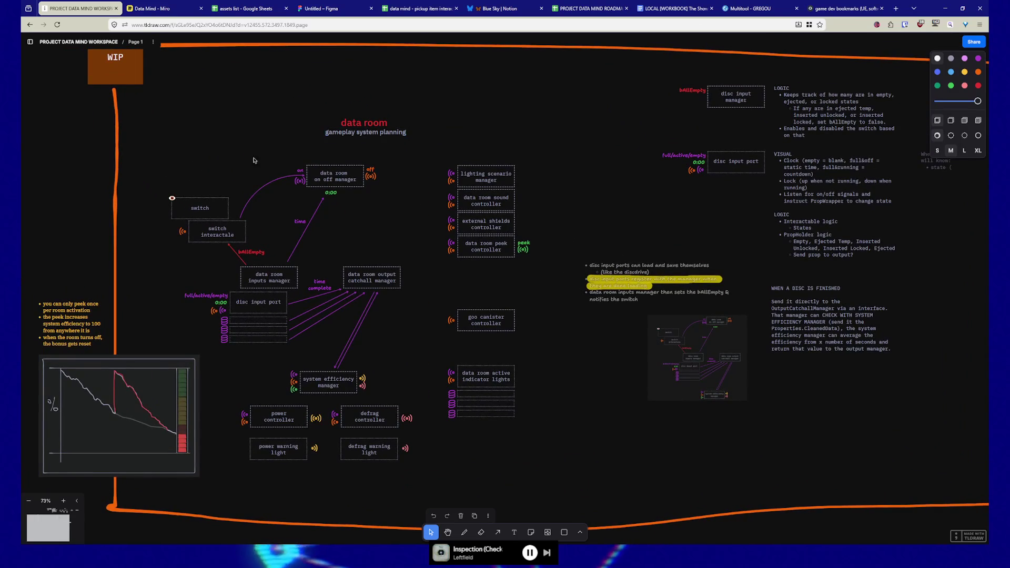
- Select the switch interactale box, then return to the Unreal blueprint editor
click(216, 236)
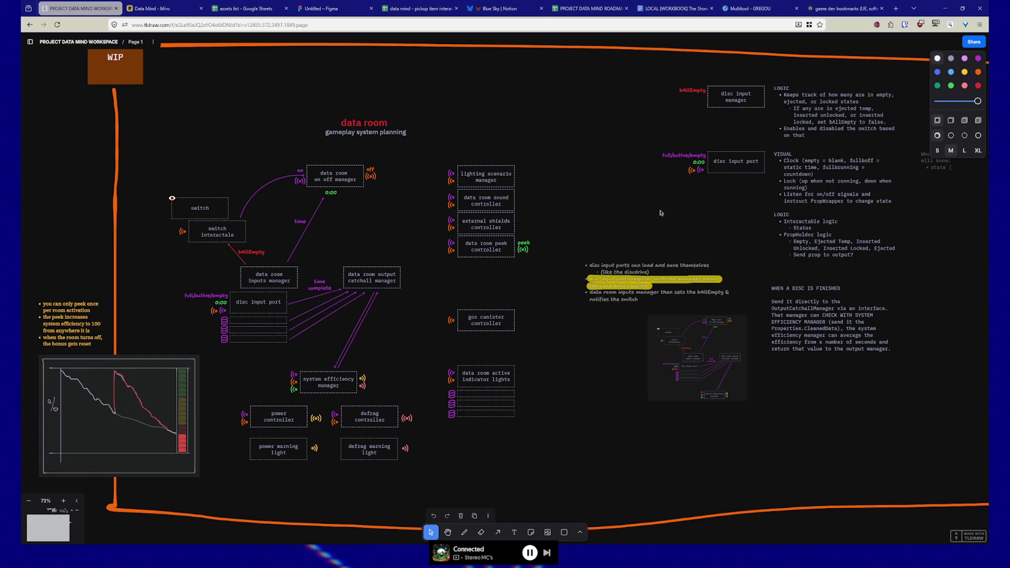
click(569, 340)
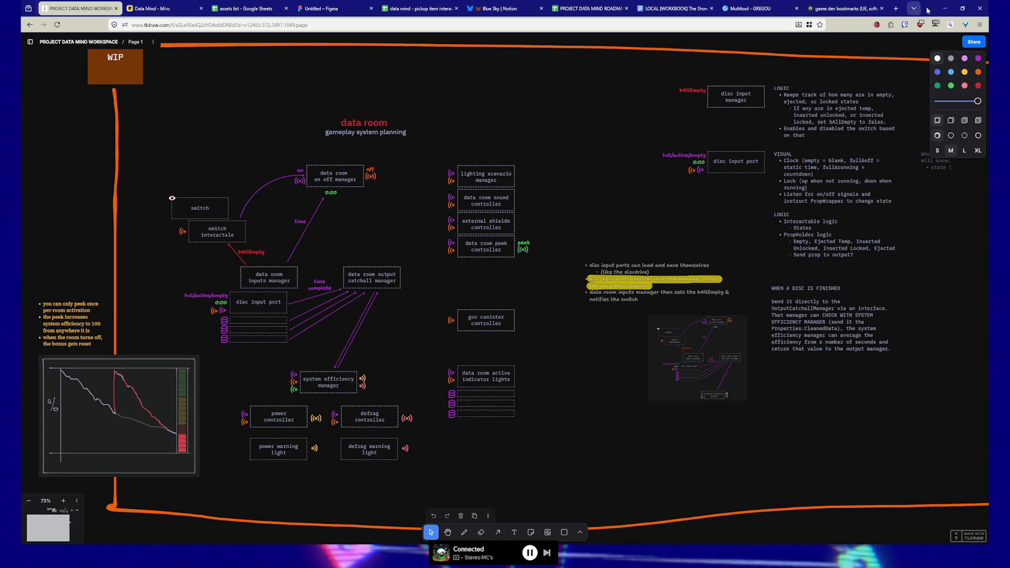
key(alt+Tab)
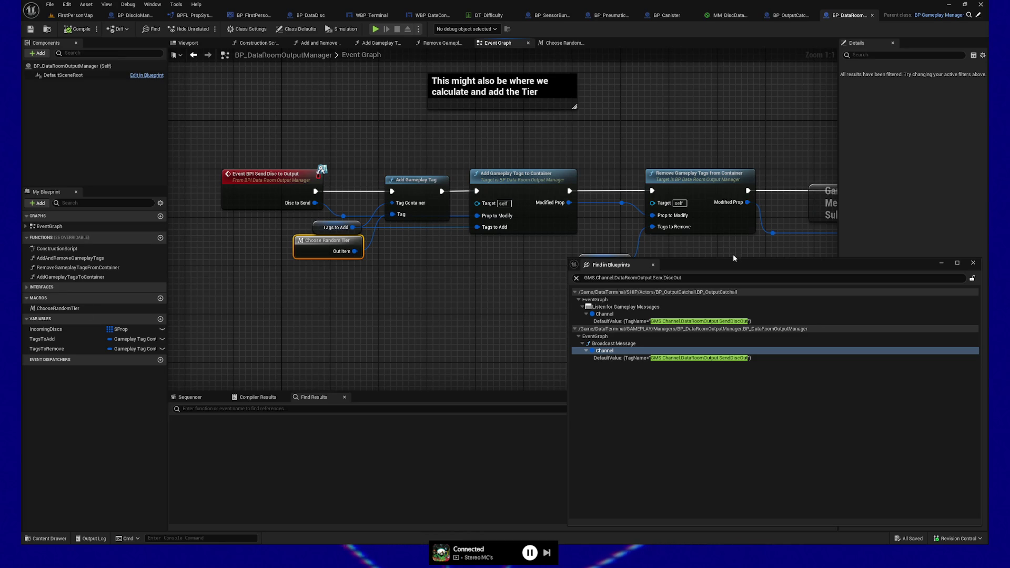
- Drag the Find in Blueprints window down to uncover Tags to Remove and recentre on Choose Random Tier
drag(734, 259, 731, 329)
drag(434, 272, 434, 305)
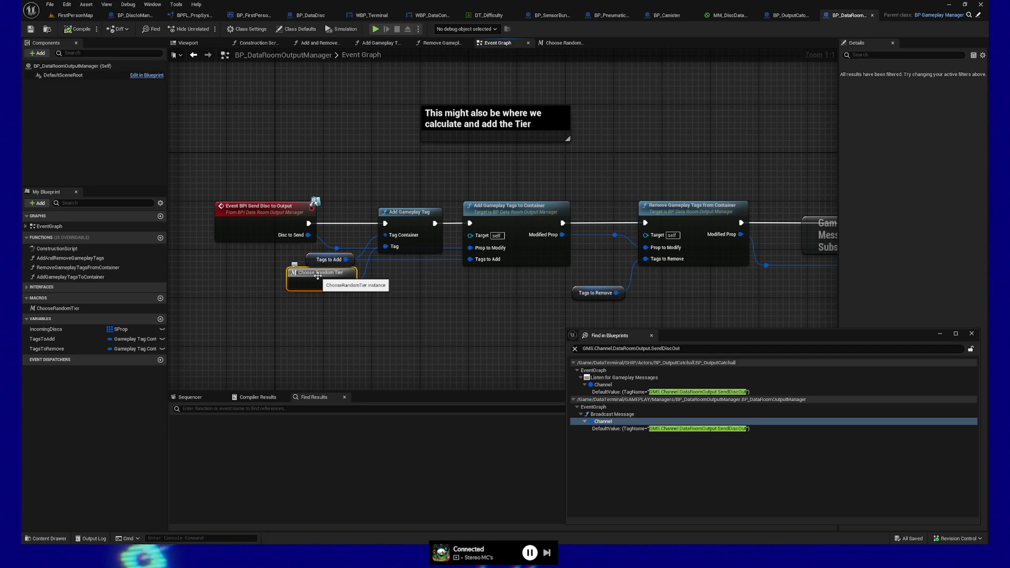
drag(318, 275, 327, 284)
- Open the Choose Random Tier macro, select its seven Make Literal Gameplay Tag nodes, then open the Content Drawer
double_click(327, 282)
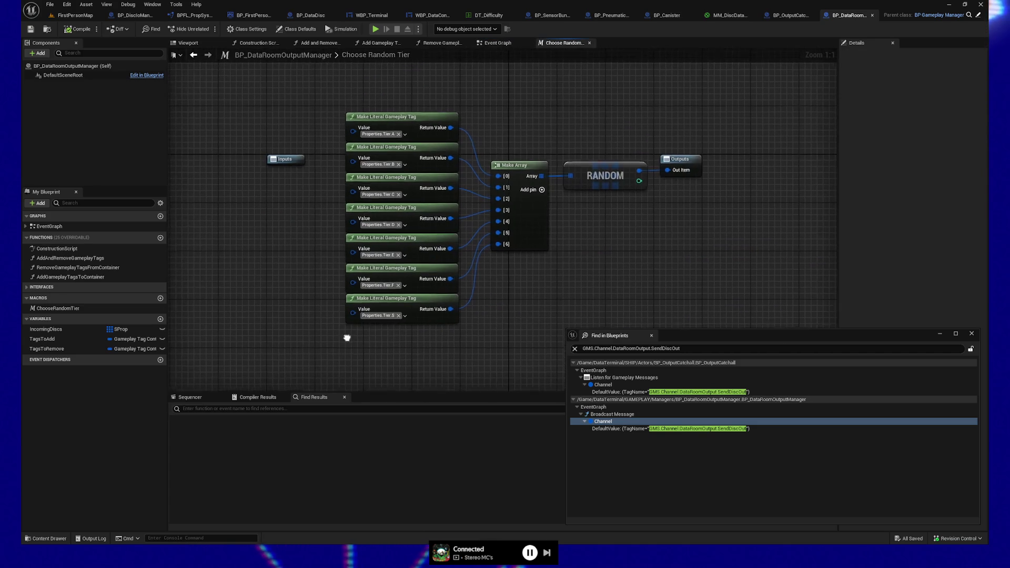
mouse_move(317, 93)
mouse_down()
mouse_move(452, 295)
mouse_move(458, 339)
mouse_up()
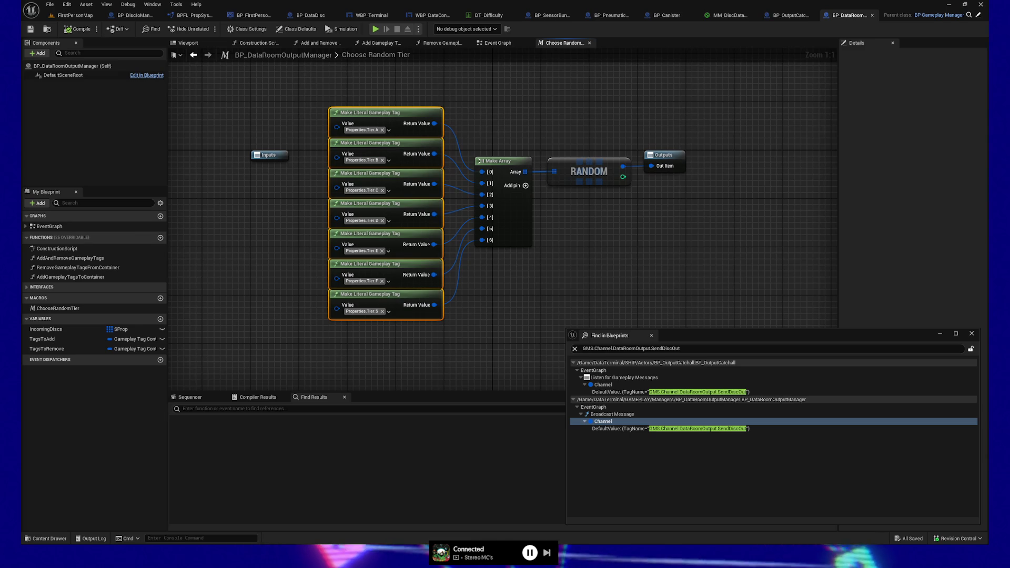
mouse_move(588, 265)
mouse_down()
mouse_move(566, 248)
mouse_move(582, 251)
mouse_up()
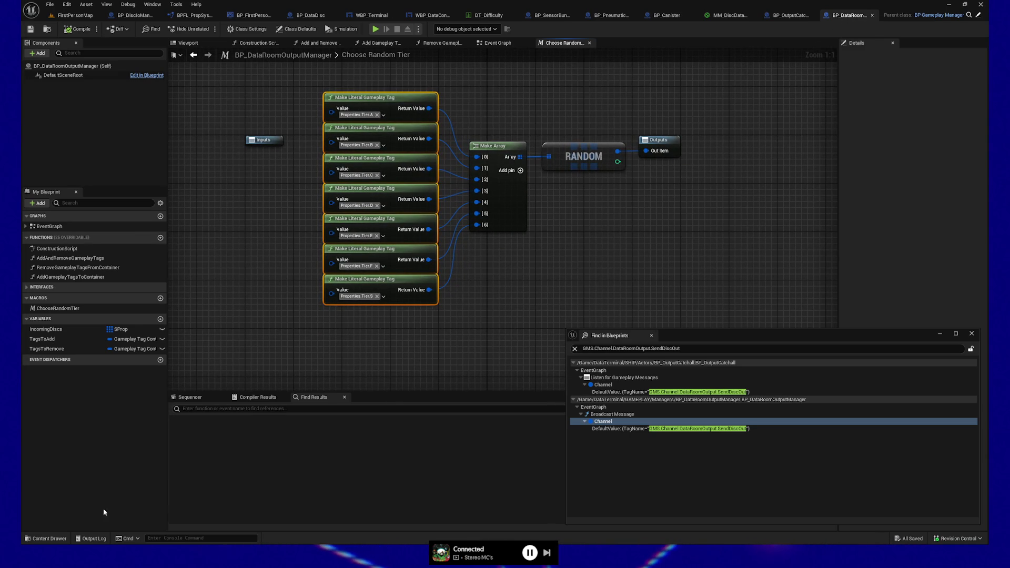
click(49, 538)
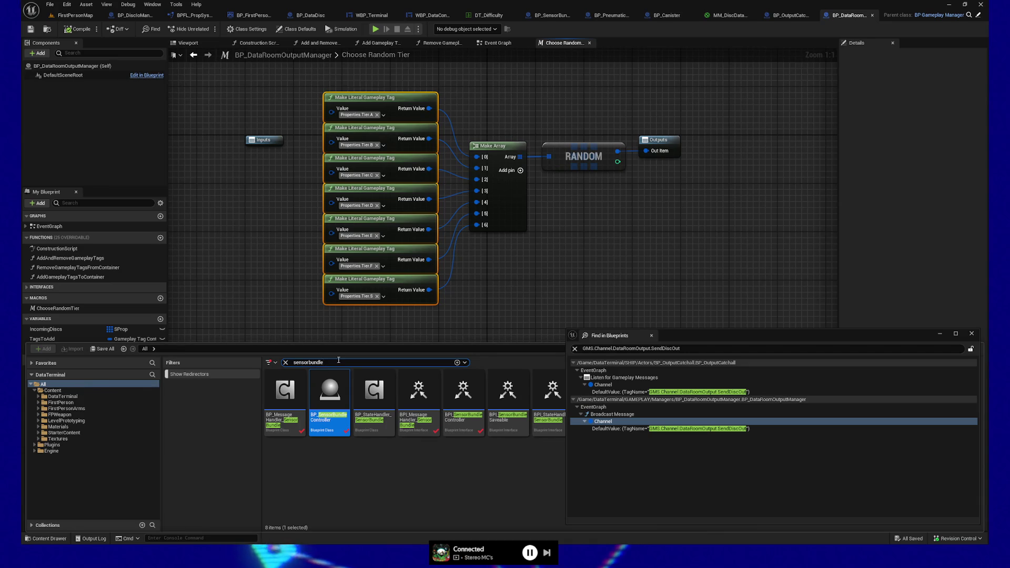
- Search the Content Drawer for 'gamemode' and open BP_FirstPersonGameMode
text(gamemode)
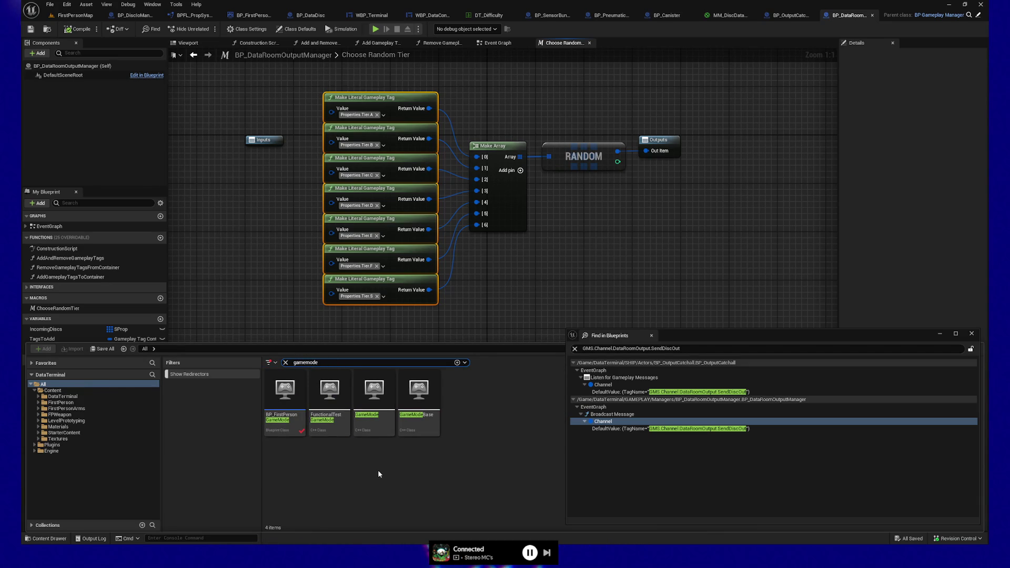
click(295, 401)
double_click(294, 402)
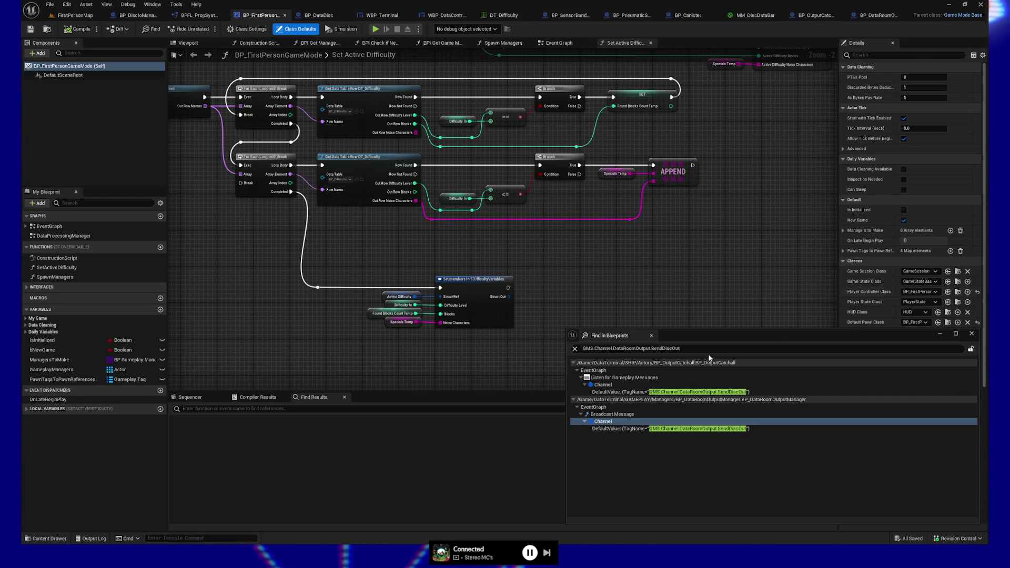
- Select the ManagersToMake variable and widen the Details panel to read its eight default manager names
drag(689, 327, 686, 356)
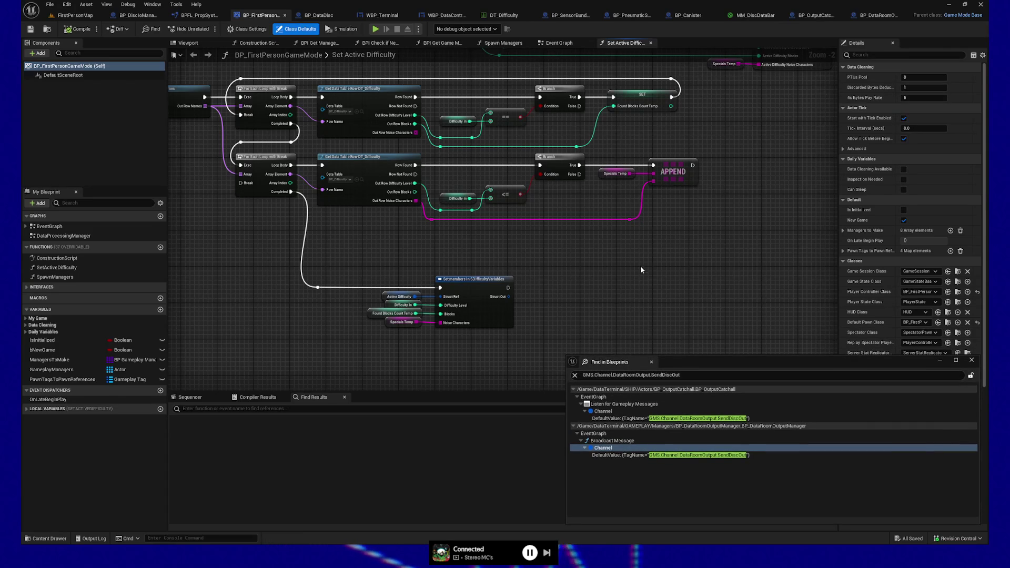
drag(640, 269, 677, 280)
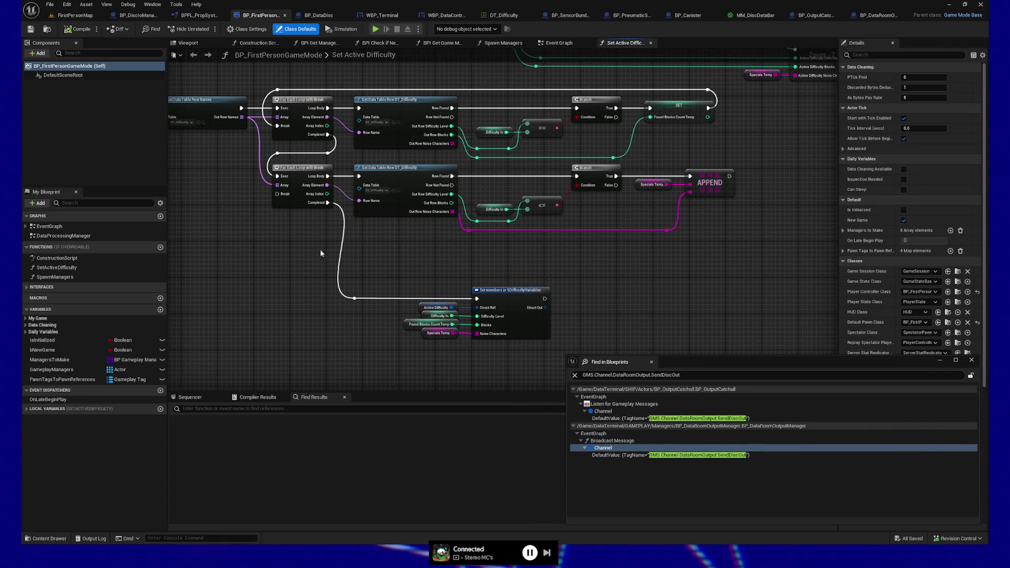
click(42, 360)
click(844, 200)
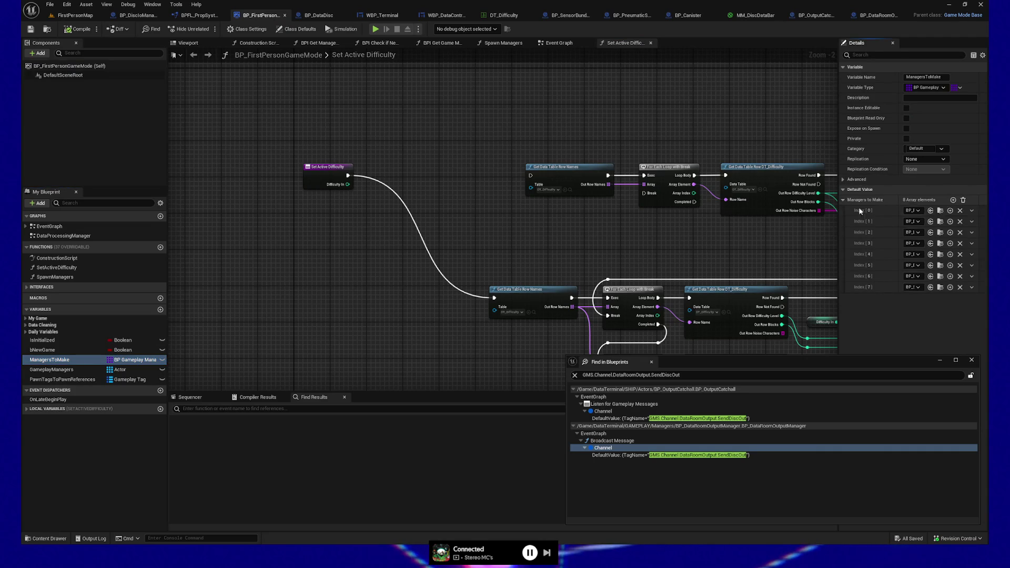
drag(900, 210, 880, 209)
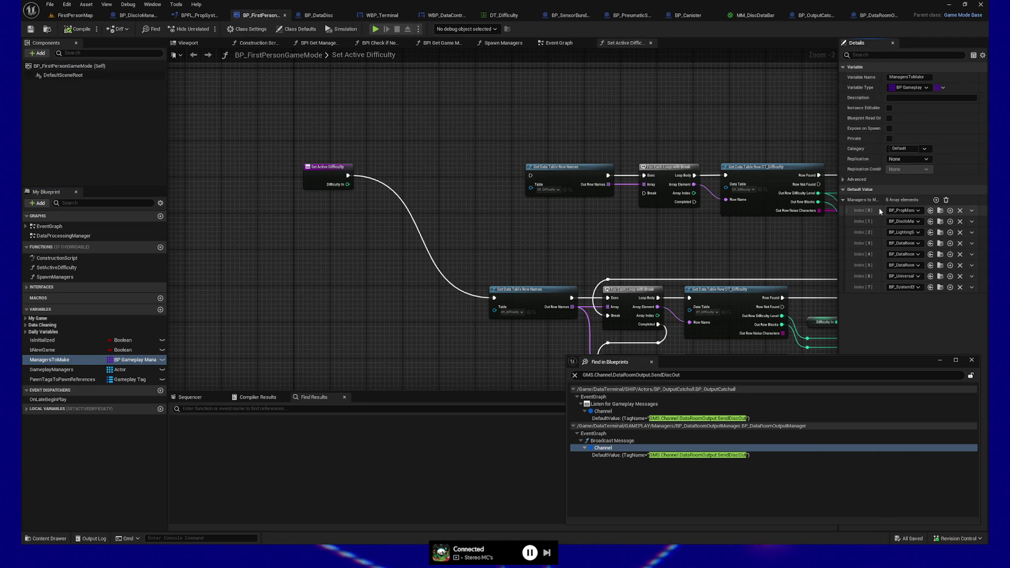
drag(837, 211, 800, 211)
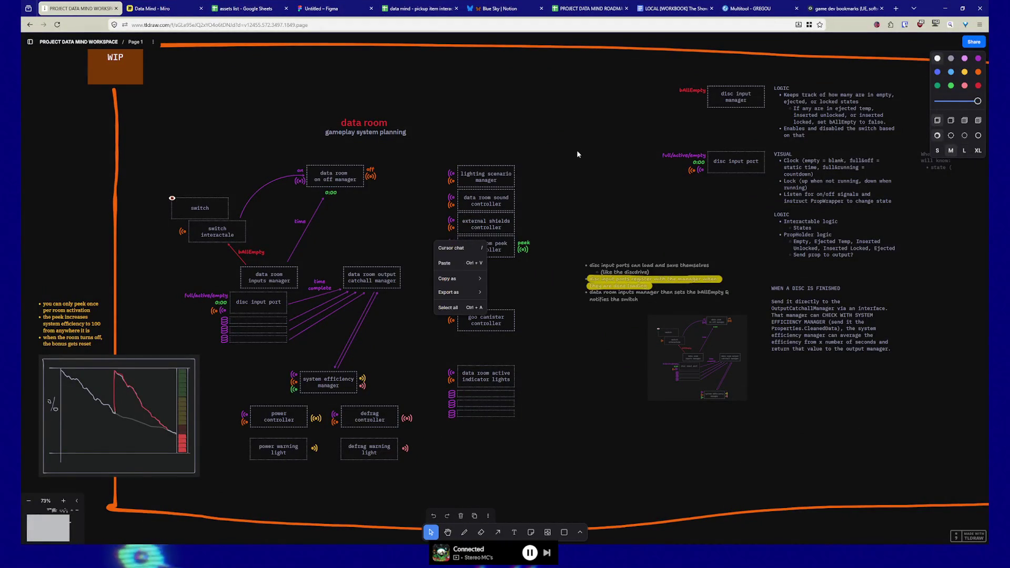
- Scroll around the tldraw board to survey the data room planning diagram
scroll(585, 143, up, 15)
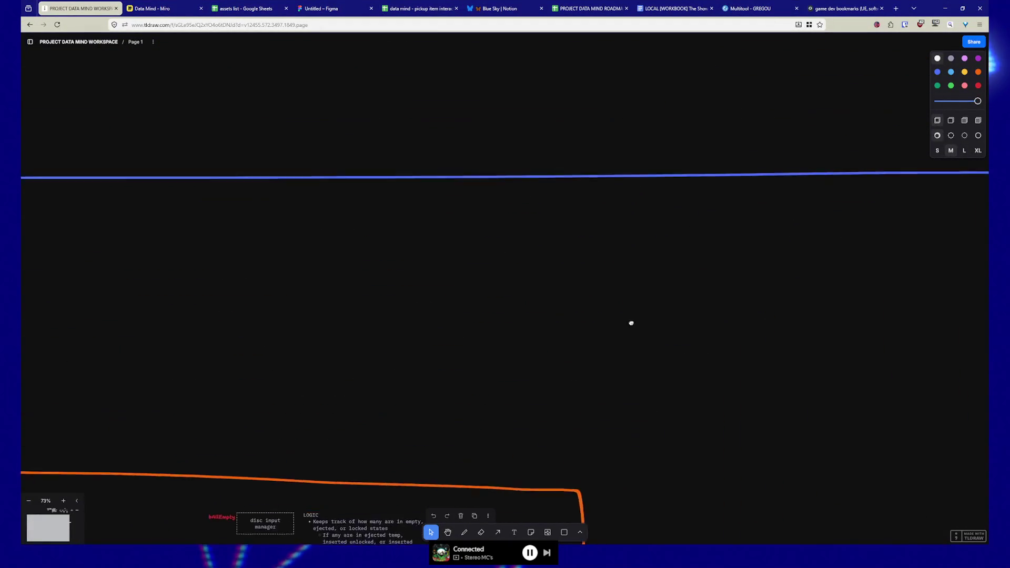
scroll(657, 208, up, 10)
scroll(656, 208, right, 10)
scroll(536, 359, down, 2)
scroll(537, 359, down, 5)
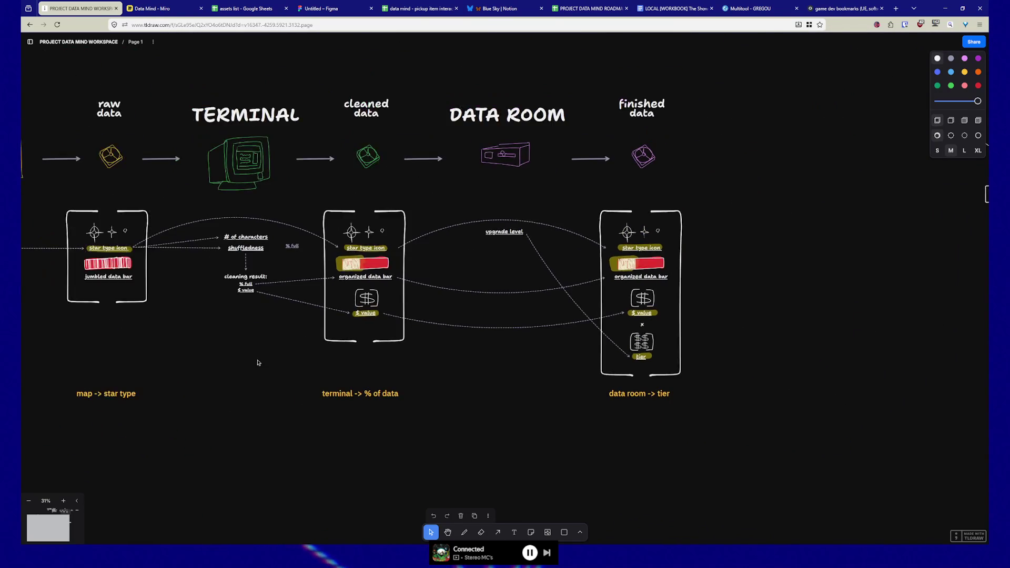
scroll(447, 379, down, 3)
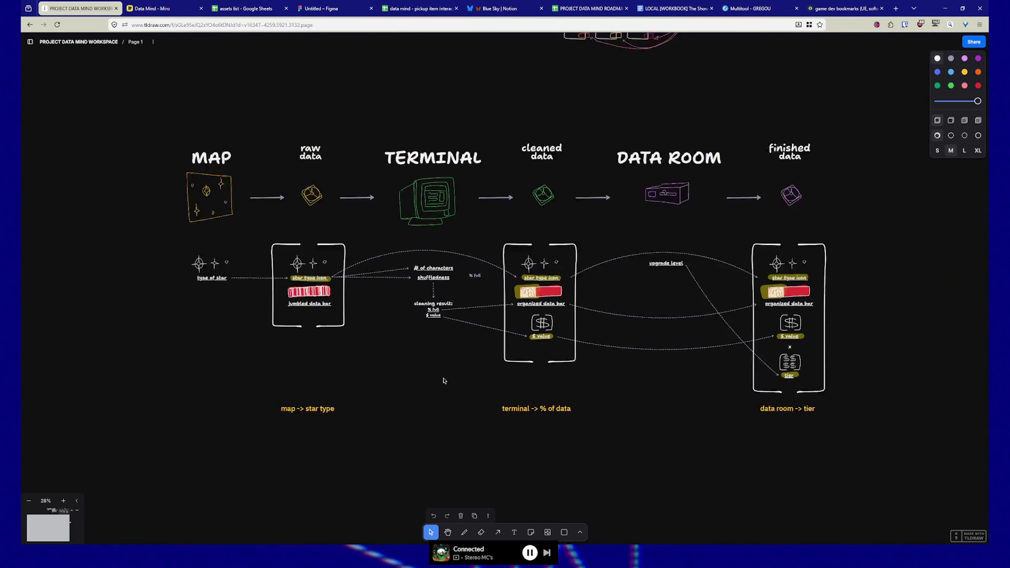
scroll(270, 367, left, 15)
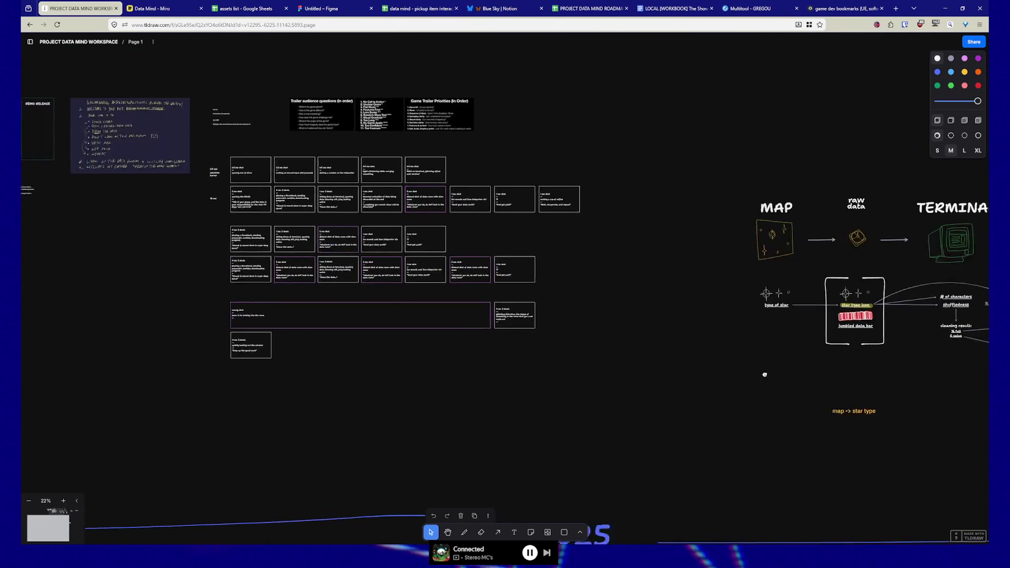
scroll(491, 277, up, 1)
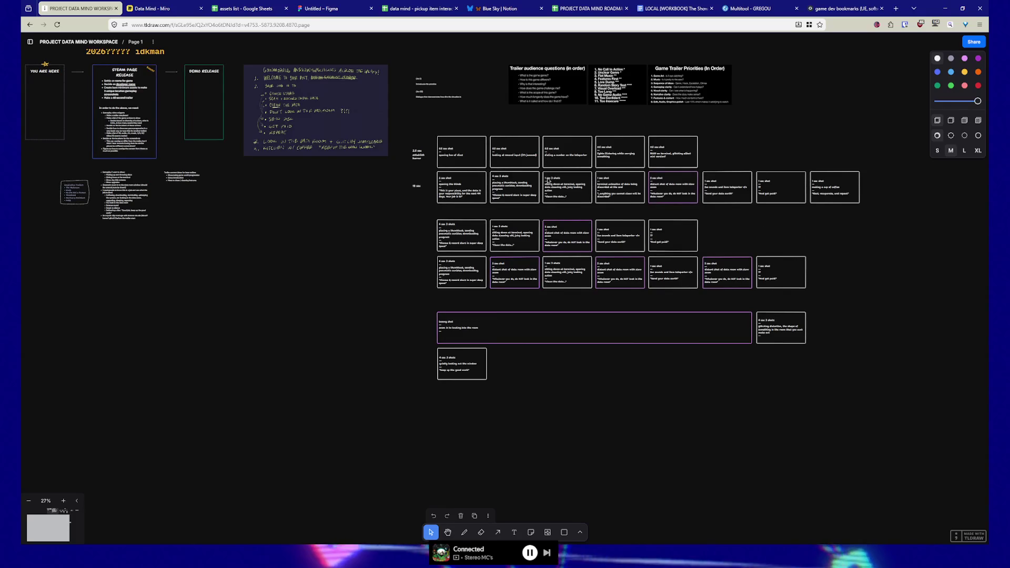
scroll(294, 290, left, 2)
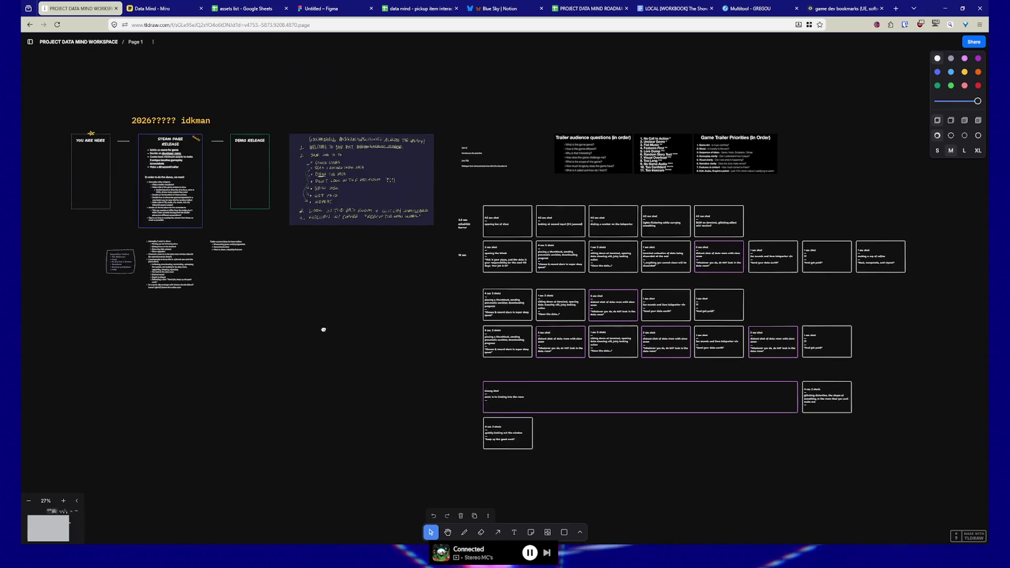
scroll(263, 237, right, 8)
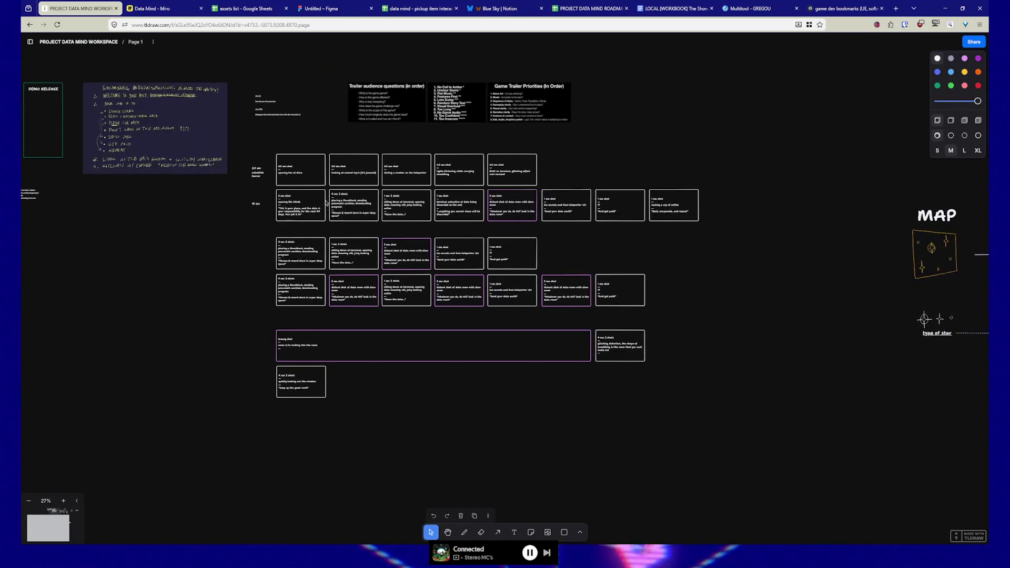
- Pan to the upgrade-system diagram, zoom in to about 54–65% and centre it
drag(805, 268, 38, 365)
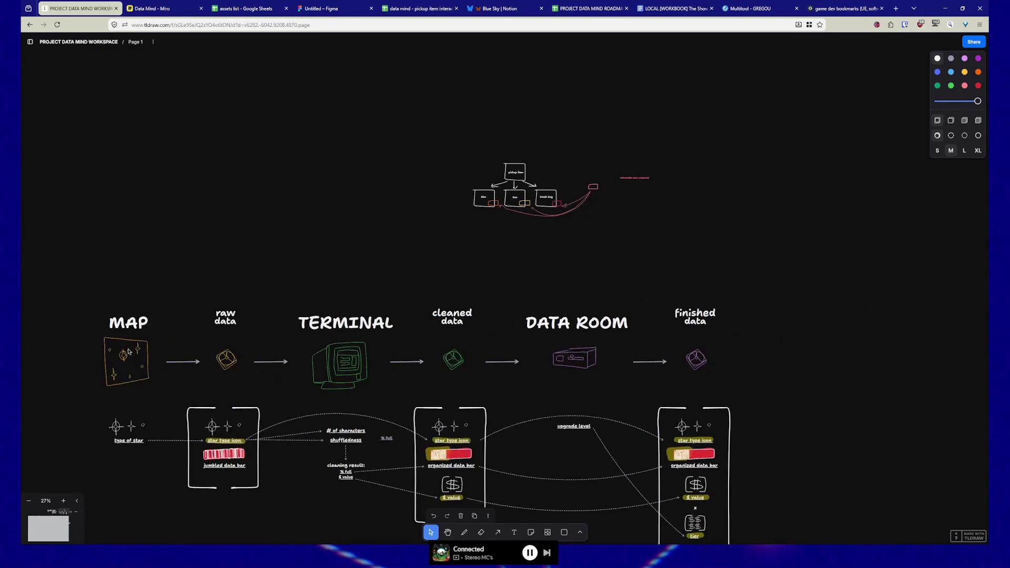
drag(599, 277, 79, 180)
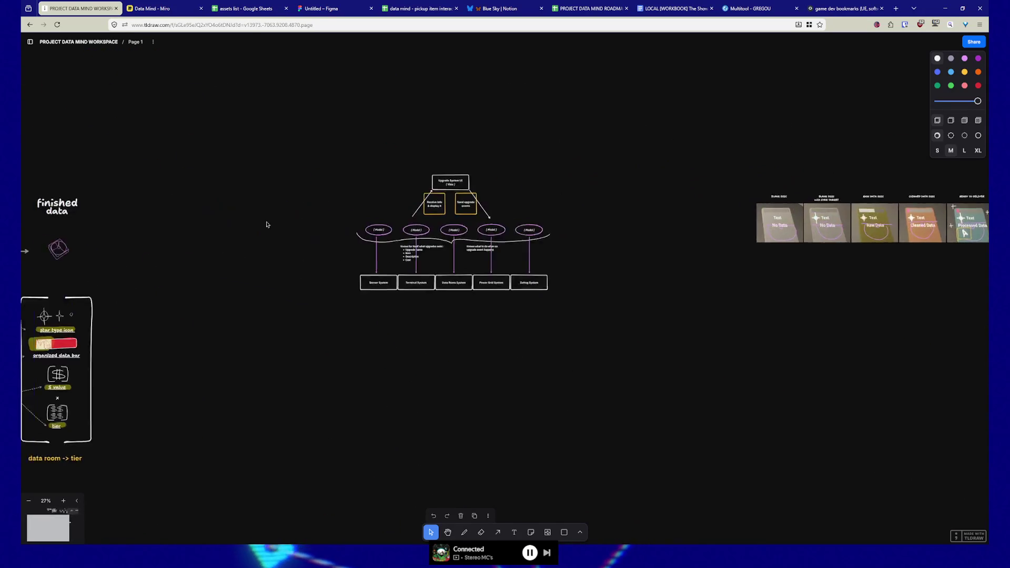
drag(266, 223, 432, 263)
scroll(486, 283, up, 5)
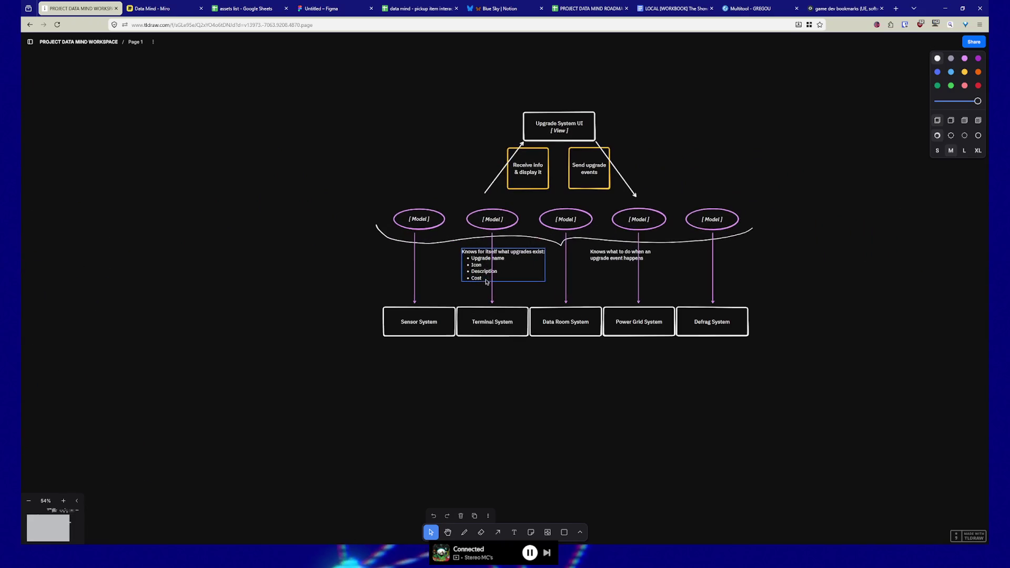
scroll(307, 206, up, 2)
mouse_move(349, 209)
mouse_down()
mouse_move(326, 185)
mouse_move(285, 191)
mouse_up()
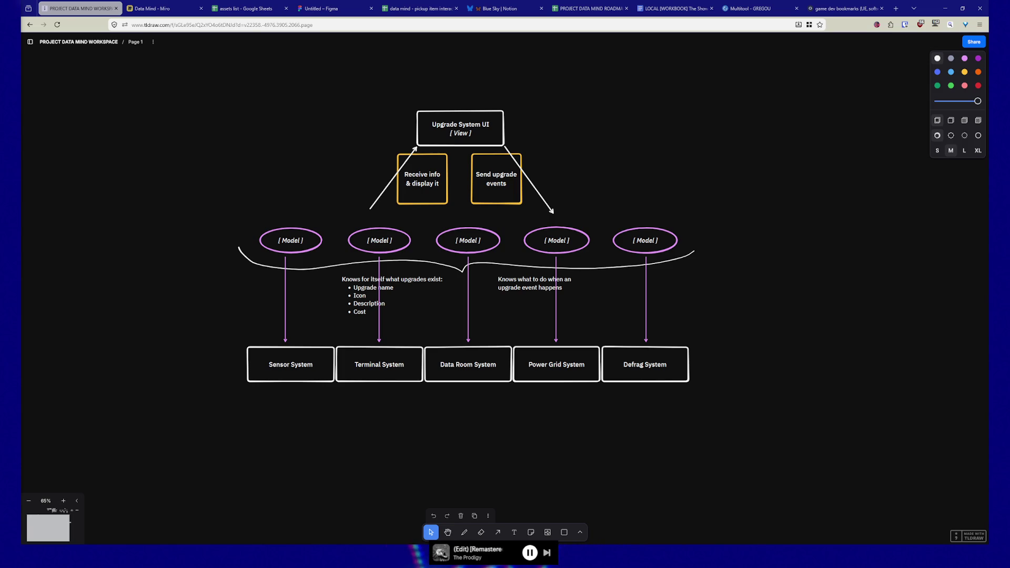
- Select the row of Model ellipses in tldraw, then return to Unreal's Set Active Difficulty graph
right_click(191, 180)
click(189, 184)
mouse_move(246, 175)
mouse_down()
mouse_move(256, 165)
mouse_move(272, 176)
mouse_up()
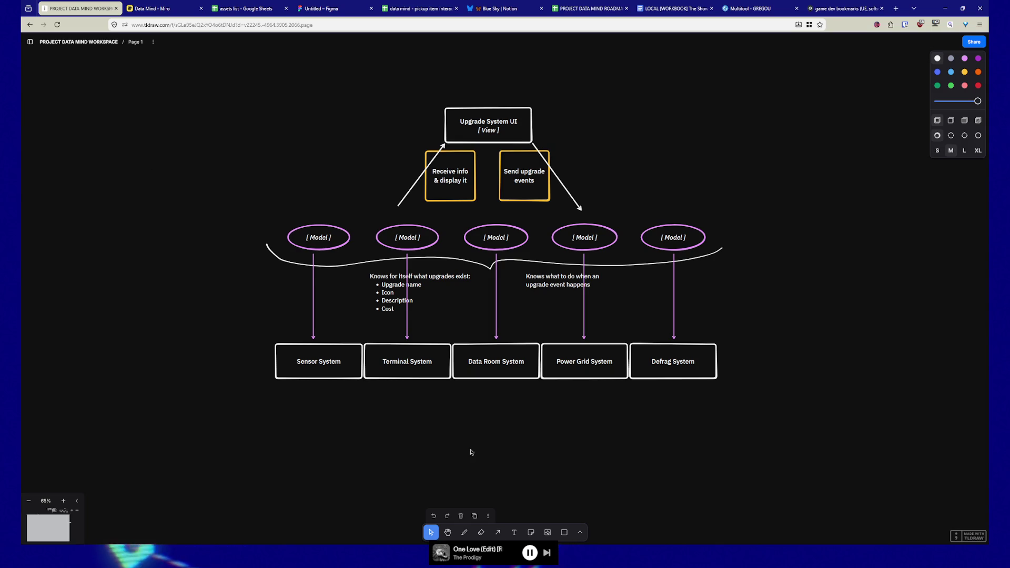
scroll(309, 436, right, 2)
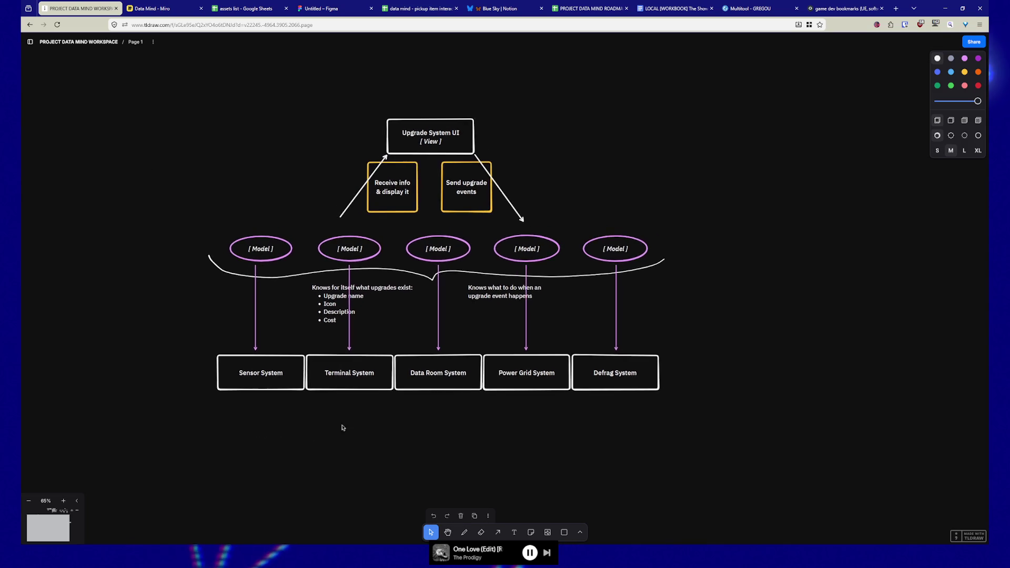
mouse_move(223, 224)
mouse_down()
mouse_move(295, 247)
mouse_move(641, 268)
mouse_up()
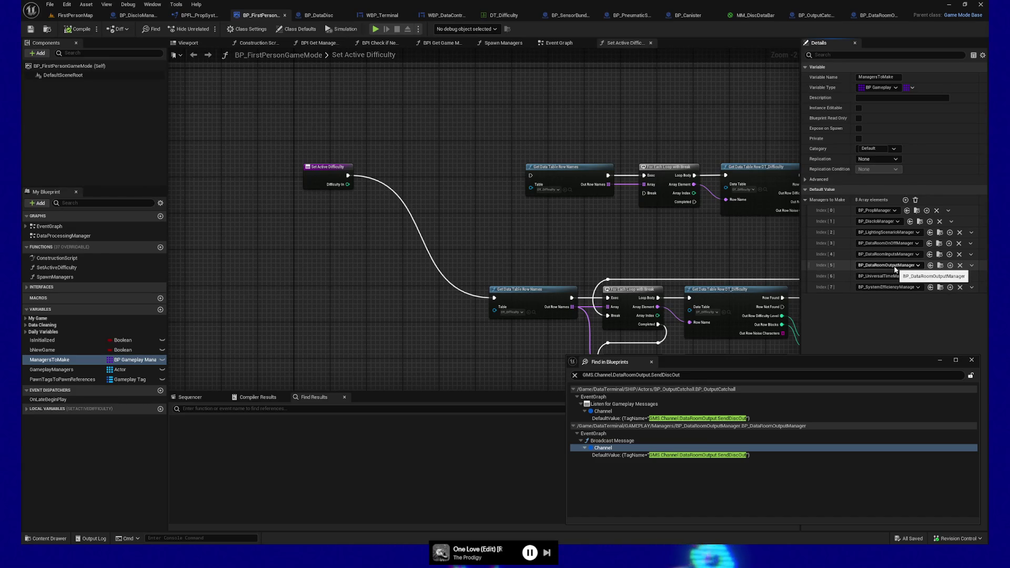
drag(584, 237, 550, 245)
click(887, 15)
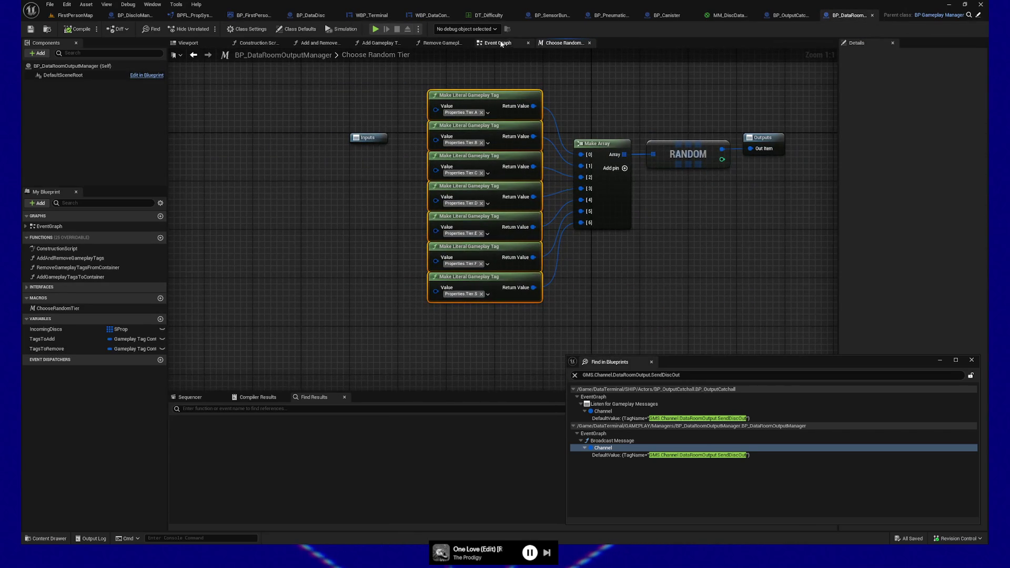
- Show BP_DataRoomOutputManager's Event Graph and select the Event BPI Send Disc to Output node
click(497, 44)
mouse_move(399, 171)
mouse_down()
mouse_move(366, 152)
mouse_move(444, 152)
mouse_up()
drag(319, 278, 319, 278)
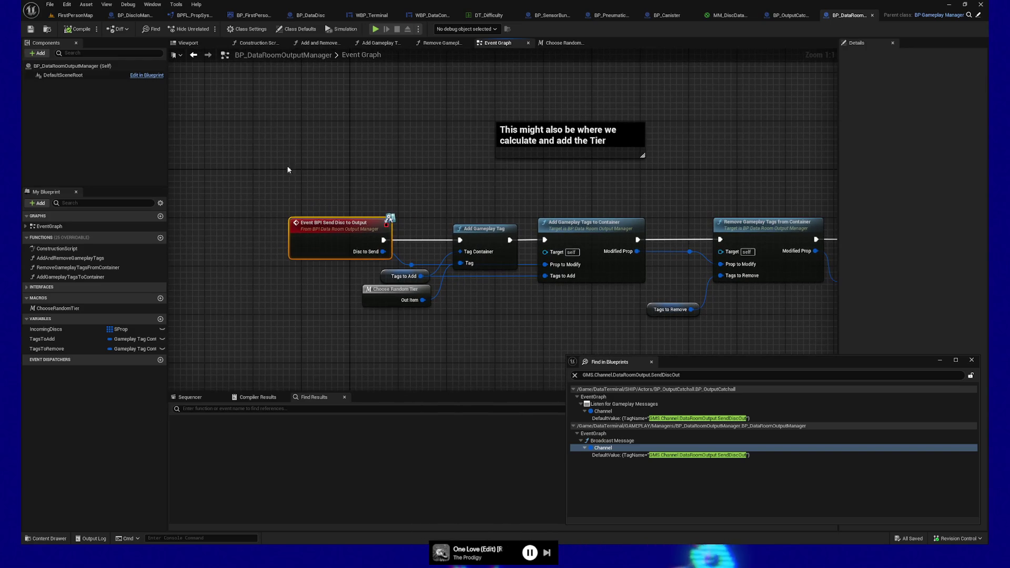
- Run Find References > By Name (All) on the Event BPI Send Disc to Output node
right_click(322, 242)
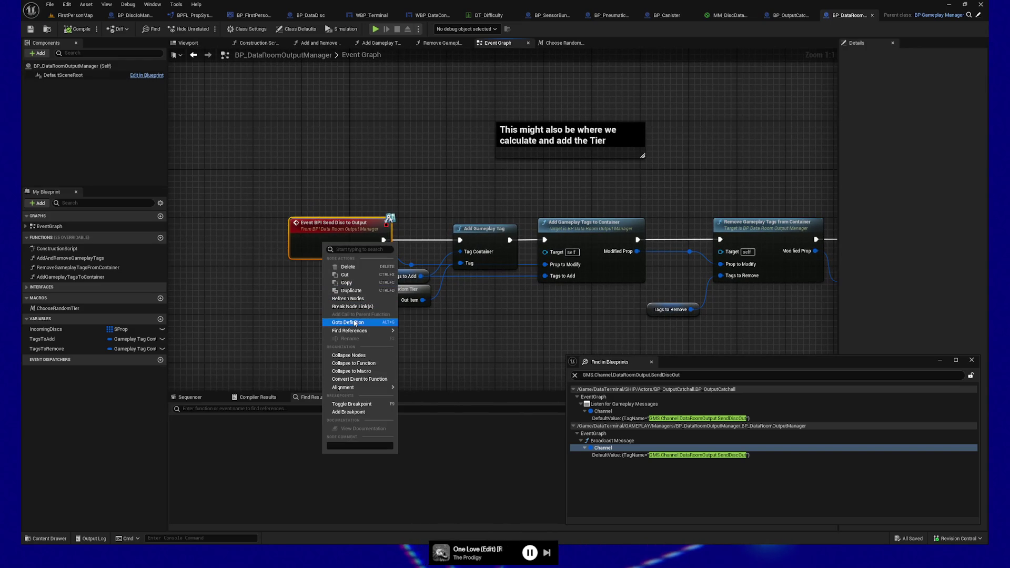
mouse_move(379, 330)
click(423, 350)
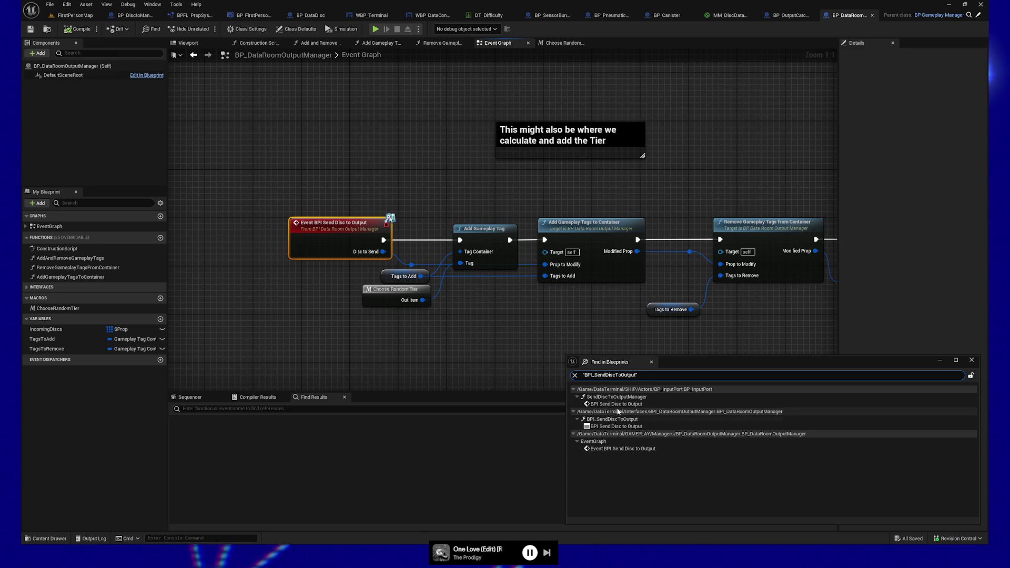
- Nudge the Send Disc to Output event node and its reroute left, freeing space before Add Gameplay Tag
drag(390, 349, 430, 352)
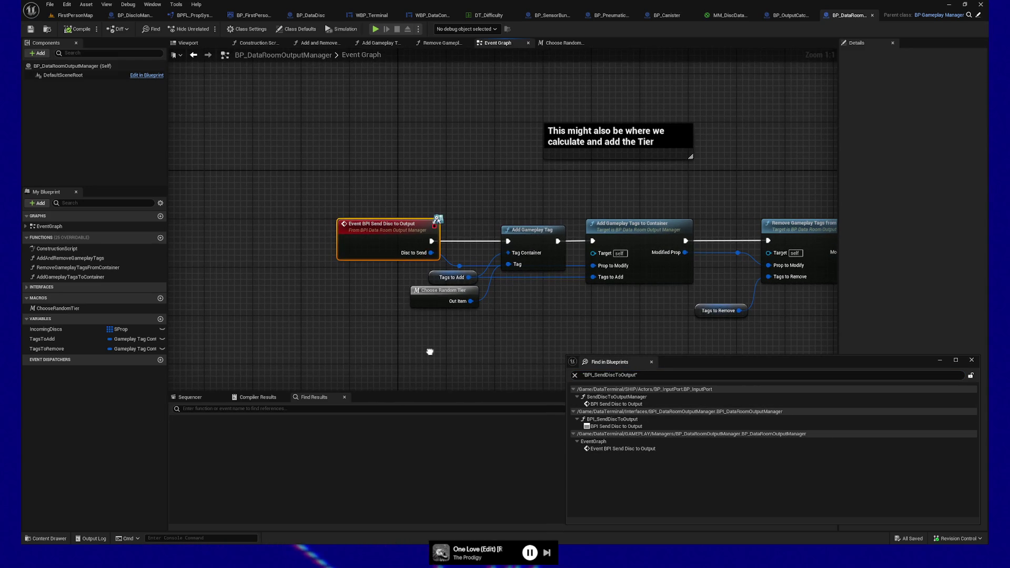
drag(471, 172, 446, 174)
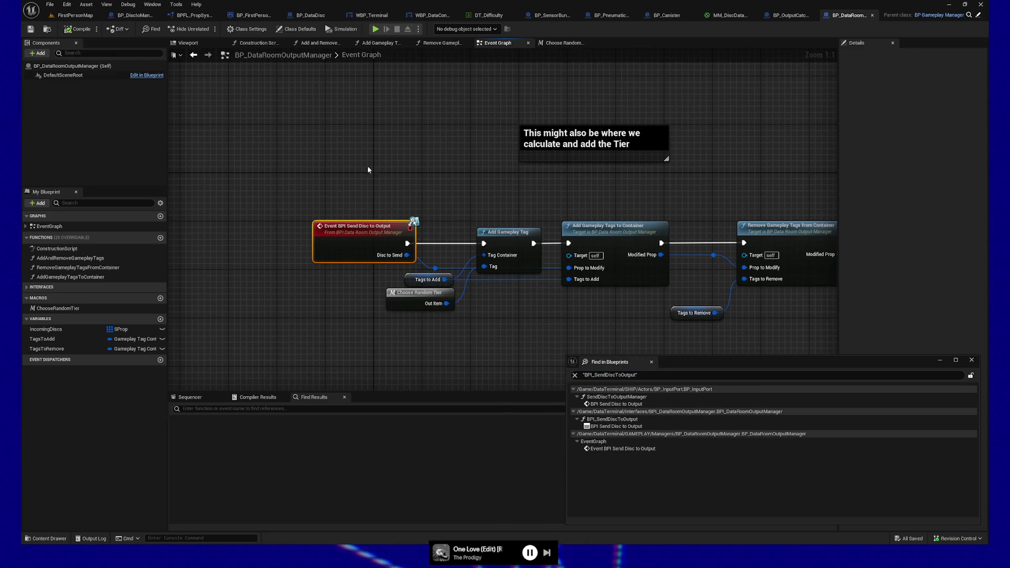
drag(332, 194, 451, 266)
key(Left)
key(Left)
key(Left)
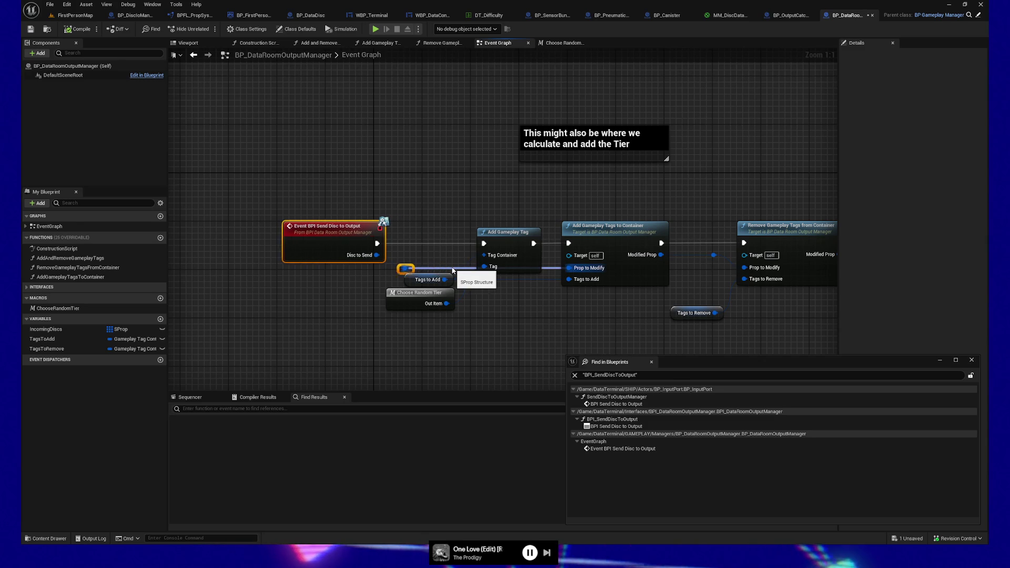
key(Left)
key(Left)
key(Left)
drag(287, 315, 501, 324)
key(Left)
key(Left)
key(Left)
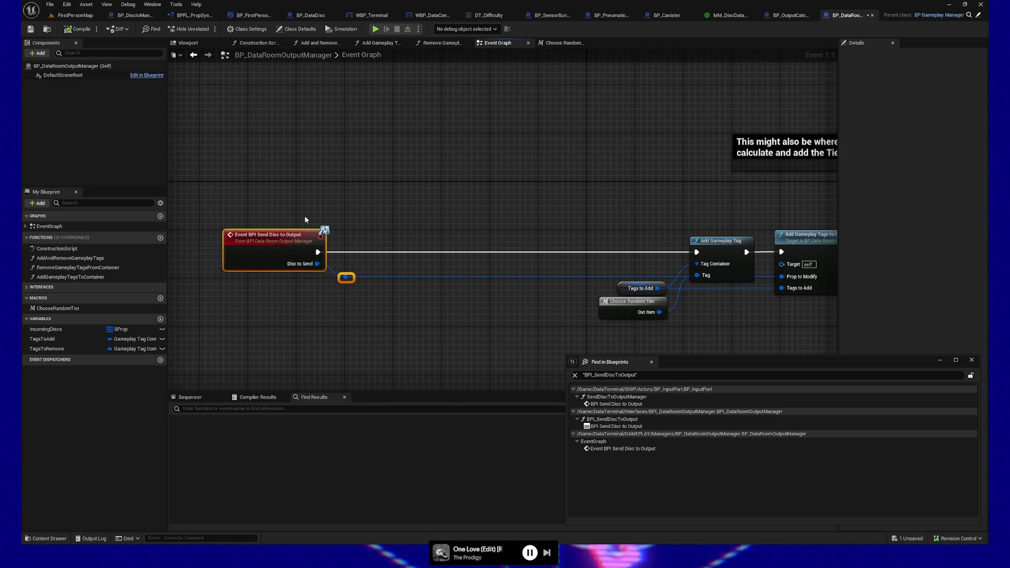
key(Right)
key(Right)
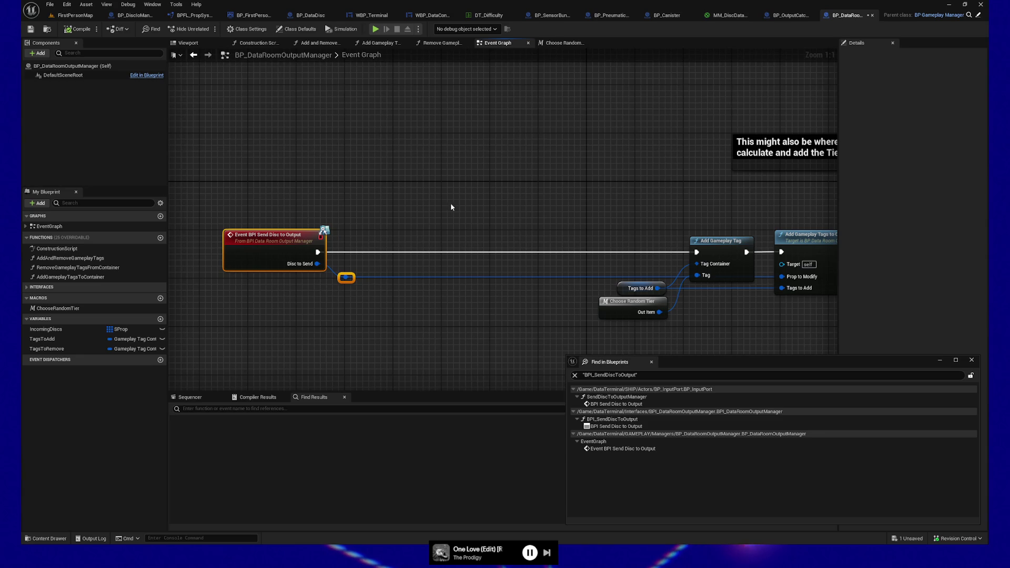
drag(448, 203, 384, 207)
right_click(369, 208)
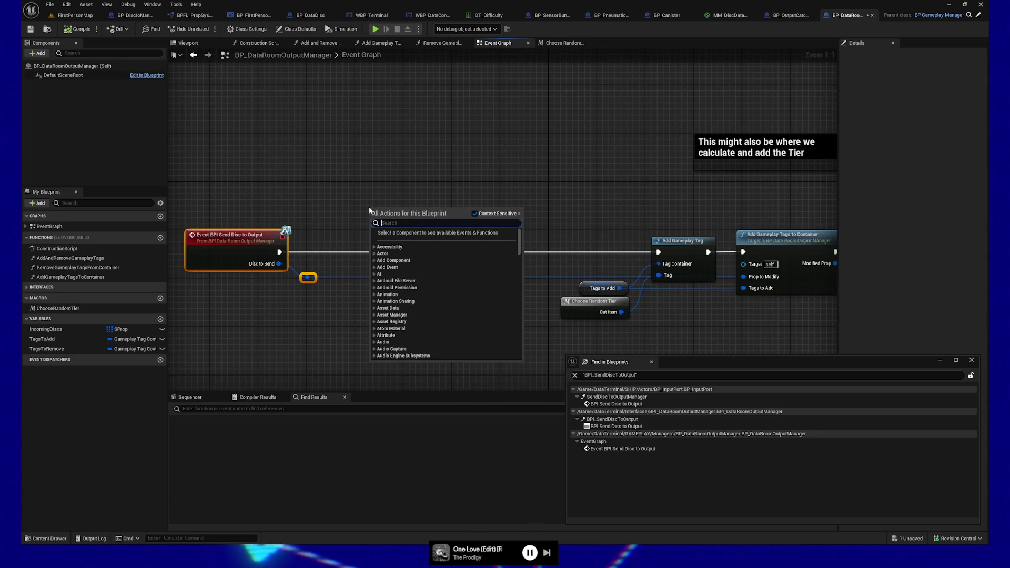
- Add a comment reading 'TODO:' with a second line 'Fetch data room upgrade level'
click(370, 201)
text(c)
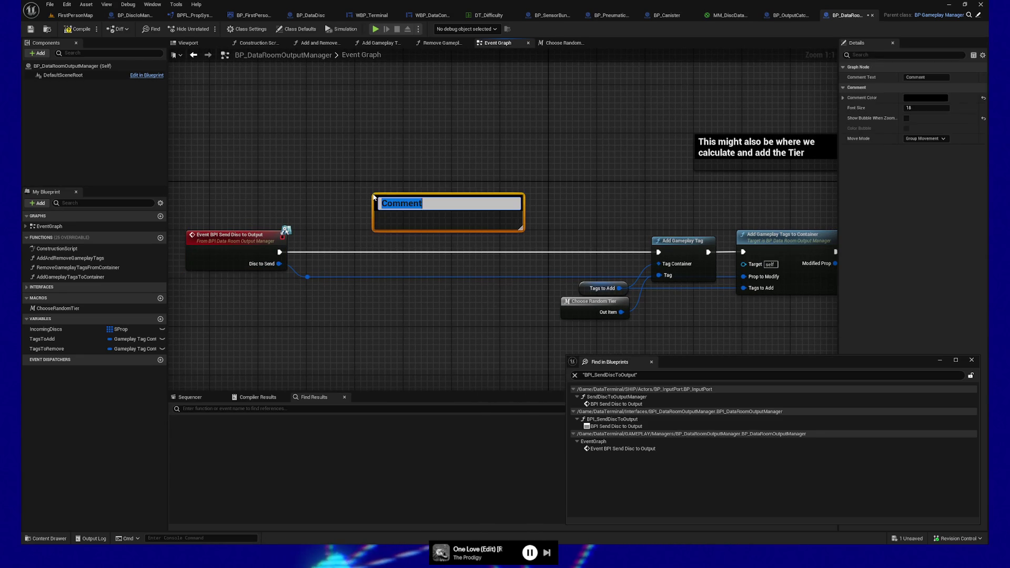
text(TODO:)
key(Return)
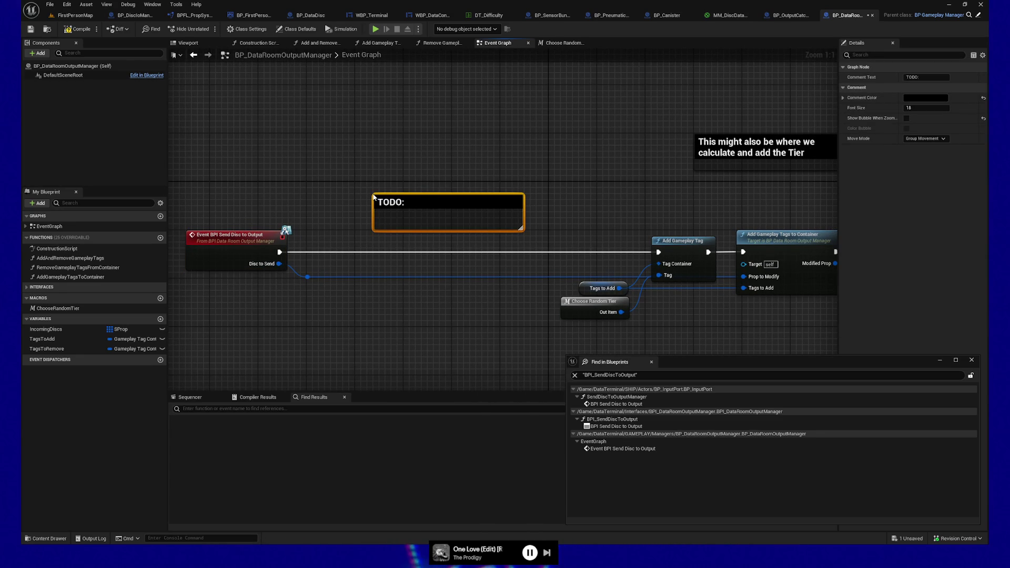
double_click(441, 204)
key(shift+Return)
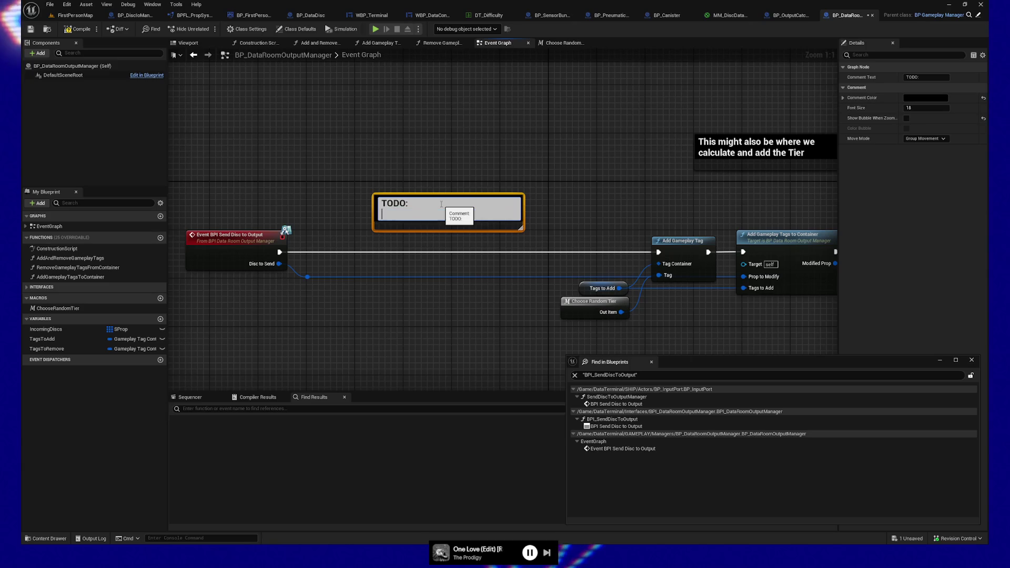
text(Fetch data)
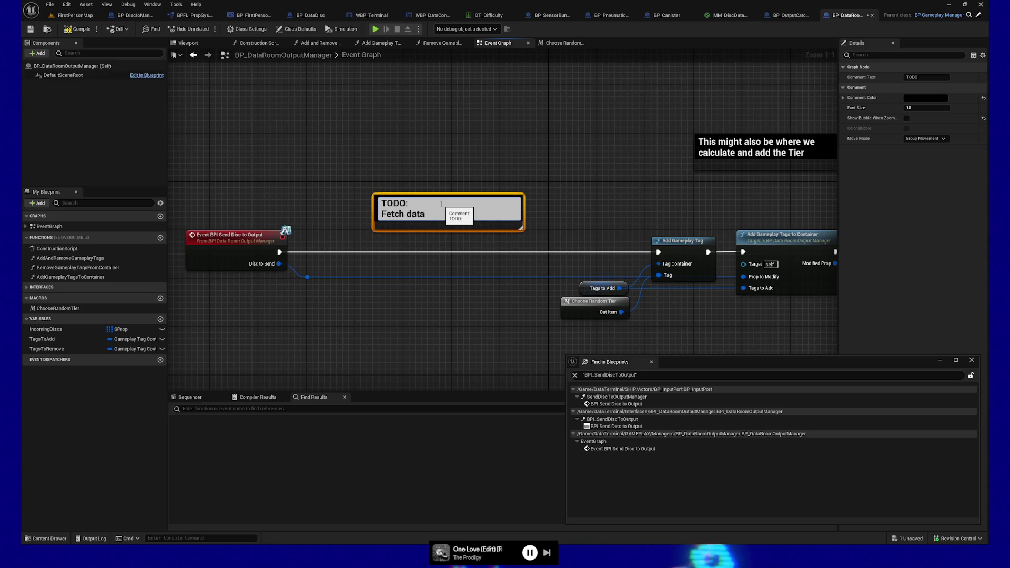
text( room upgrade level)
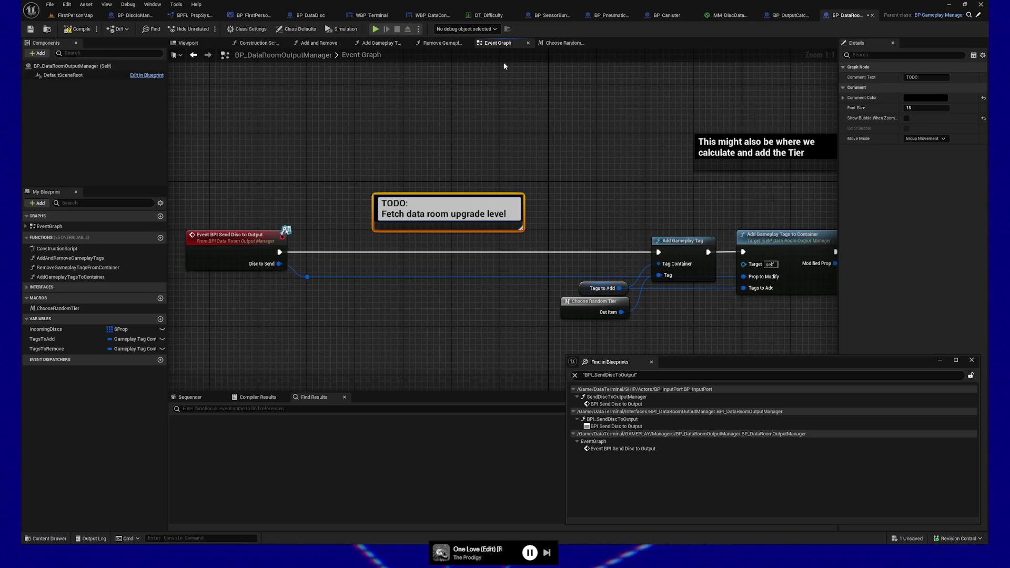
click(472, 119)
- Move the TODO comment up and left to line up with the Tier comment
click(423, 210)
double_click(424, 210)
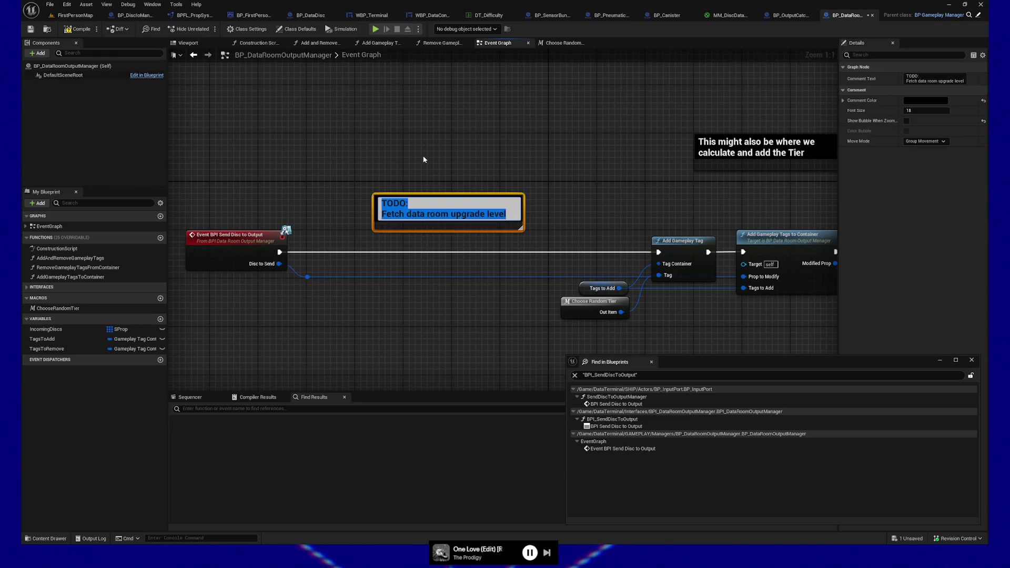
click(424, 159)
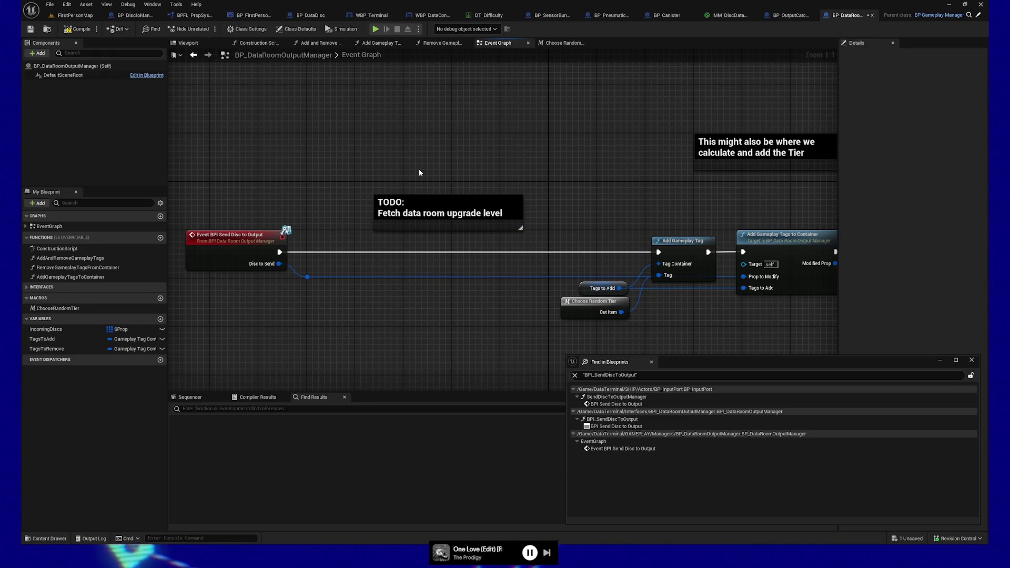
click(428, 202)
mouse_move(428, 202)
mouse_down()
mouse_move(428, 189)
mouse_move(409, 188)
mouse_move(409, 144)
mouse_up()
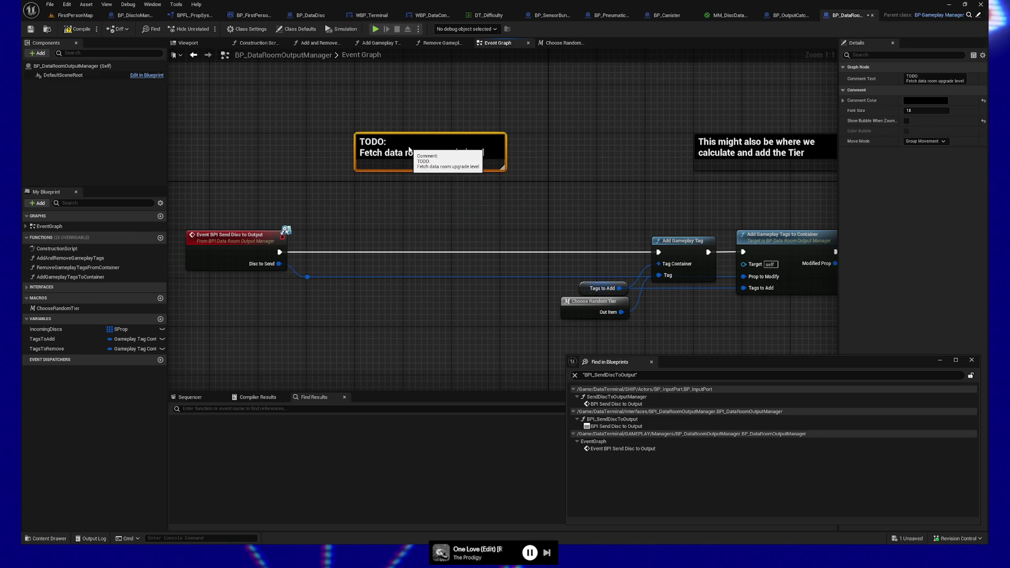
click(400, 205)
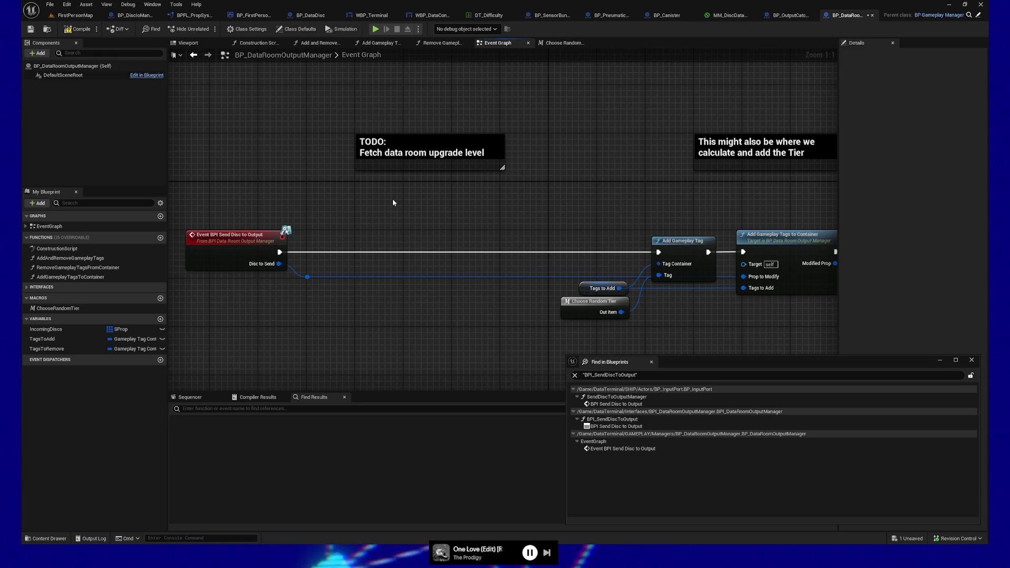
- Narrow the TODO comment box slightly and recentre the view on both comments and the nodes
drag(445, 205, 469, 214)
drag(523, 161, 517, 161)
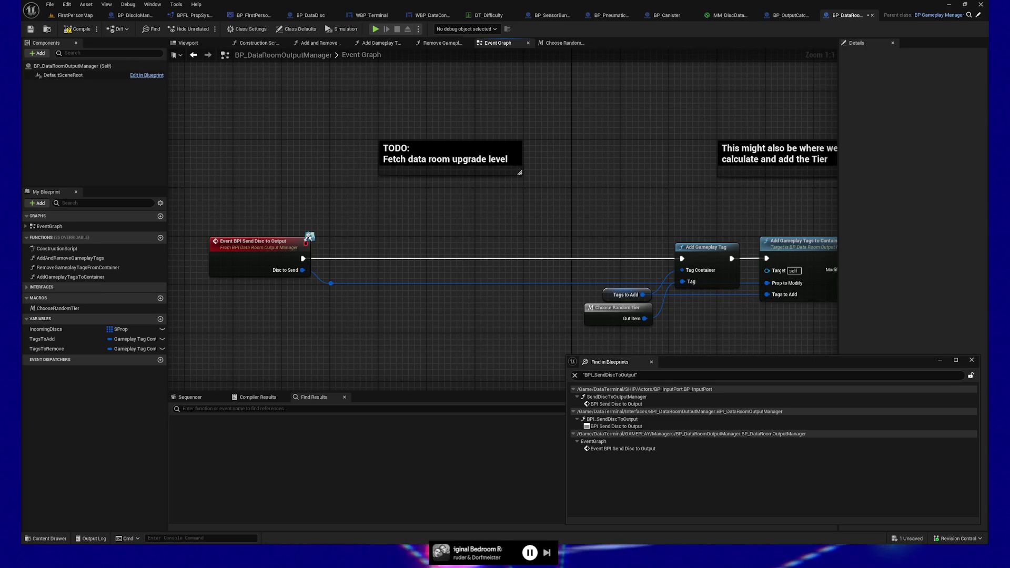
mouse_move(462, 235)
mouse_down()
mouse_move(433, 200)
mouse_move(432, 182)
mouse_up()
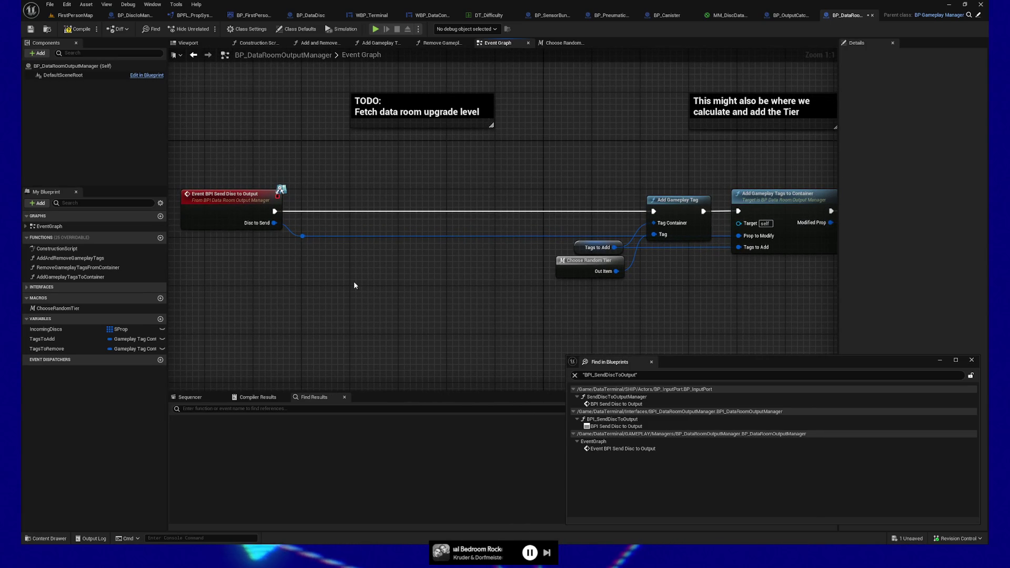
- Append 'OR store it here' on a new line after 'Fetch data room upgrade level' in the TODO comment
click(439, 107)
double_click(446, 124)
click(497, 125)
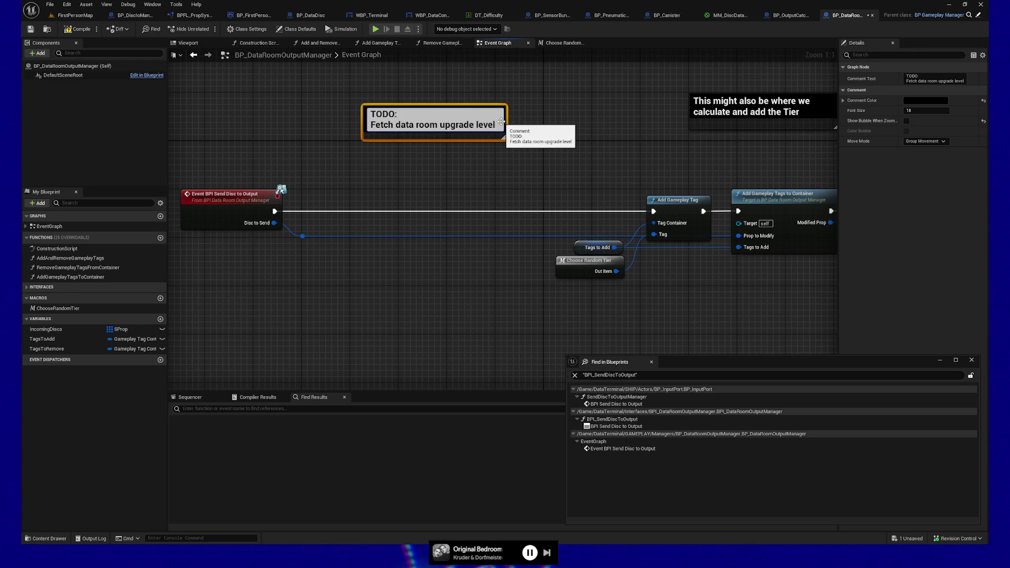
key(shift+Return)
text(OR store it here)
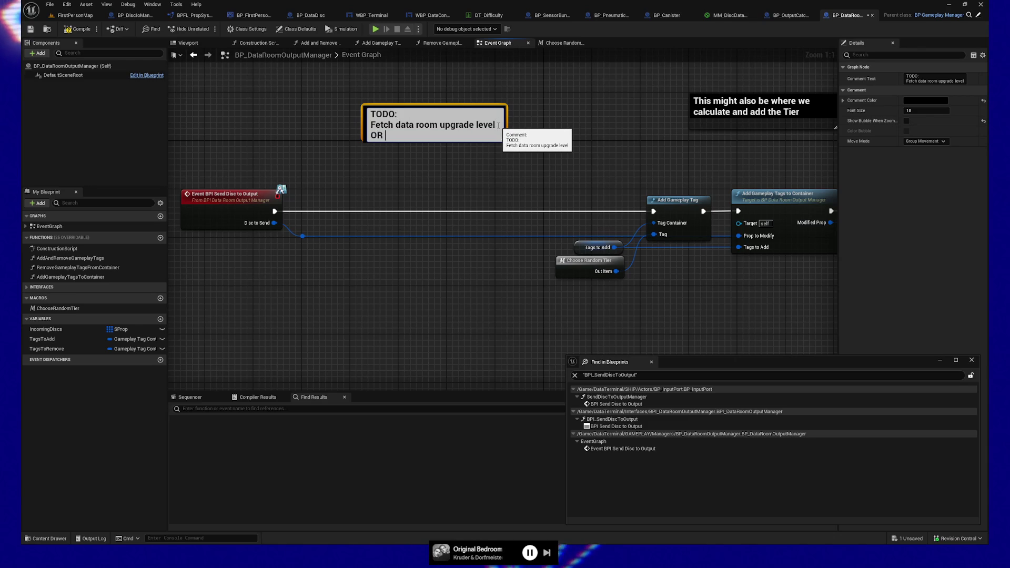
click(555, 150)
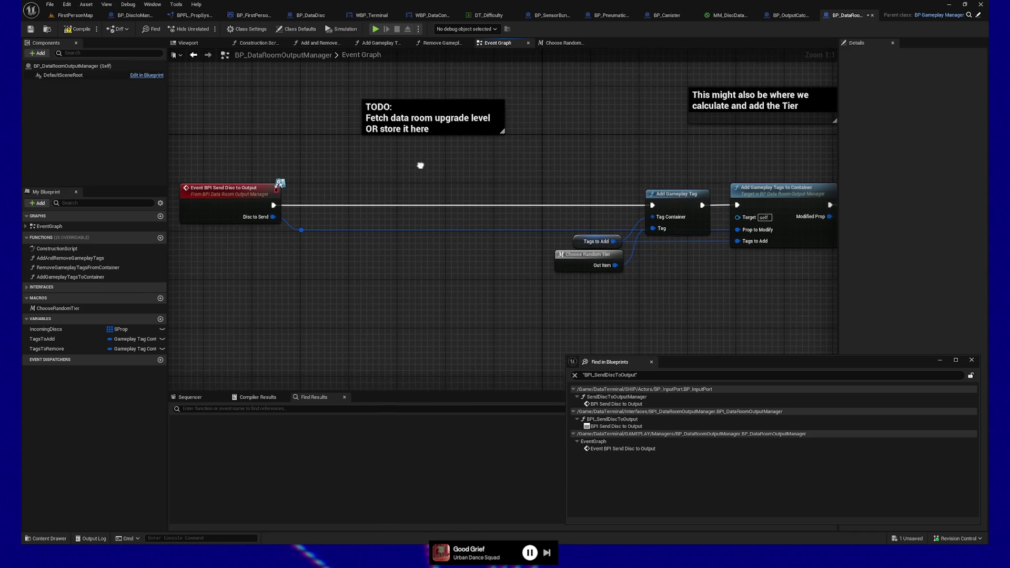
drag(396, 179, 384, 175)
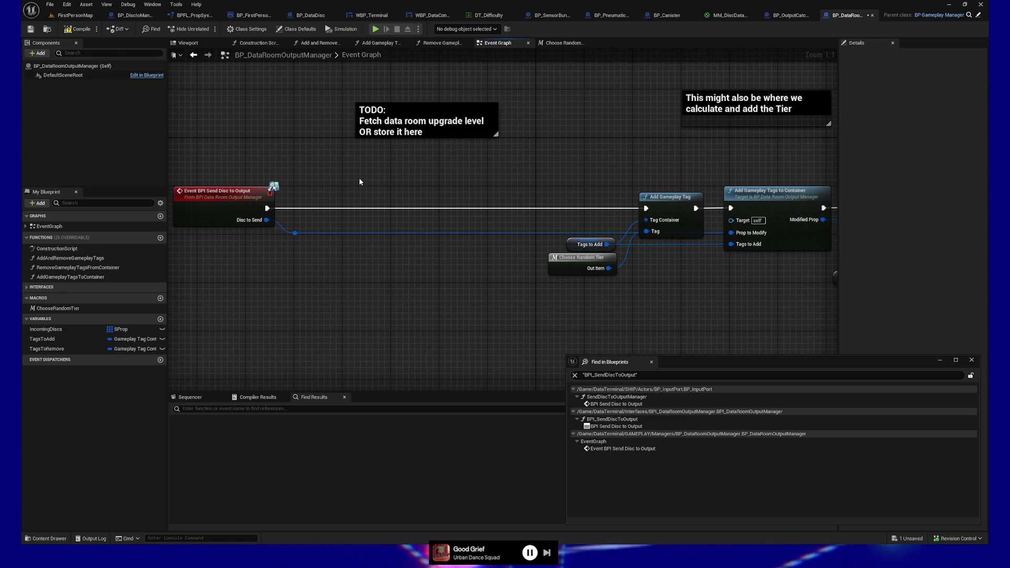
mouse_move(451, 184)
mouse_down()
mouse_move(453, 171)
mouse_move(442, 185)
mouse_move(426, 175)
mouse_move(484, 300)
mouse_move(398, 233)
mouse_move(365, 178)
mouse_move(482, 298)
mouse_up()
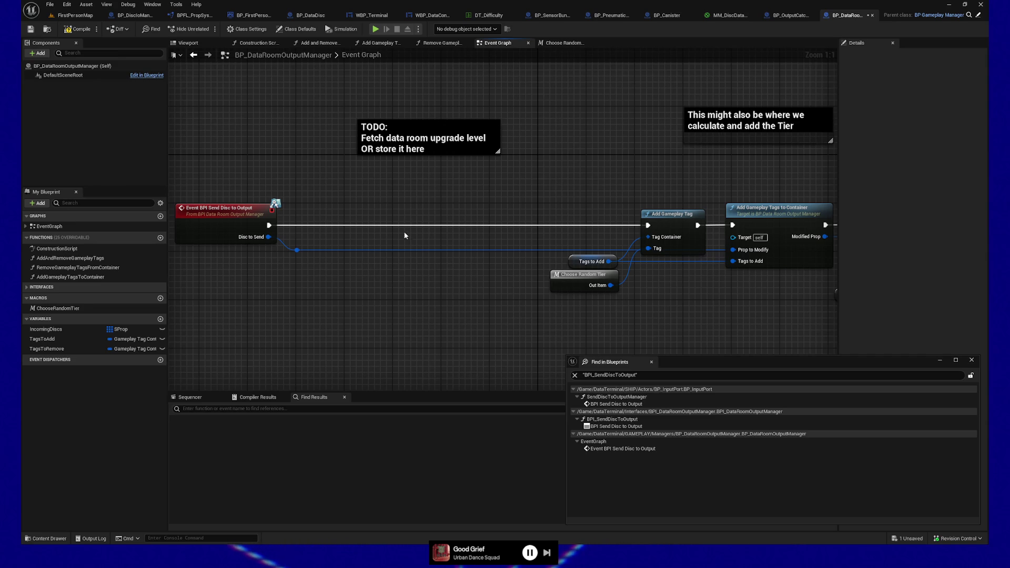
drag(431, 298, 419, 283)
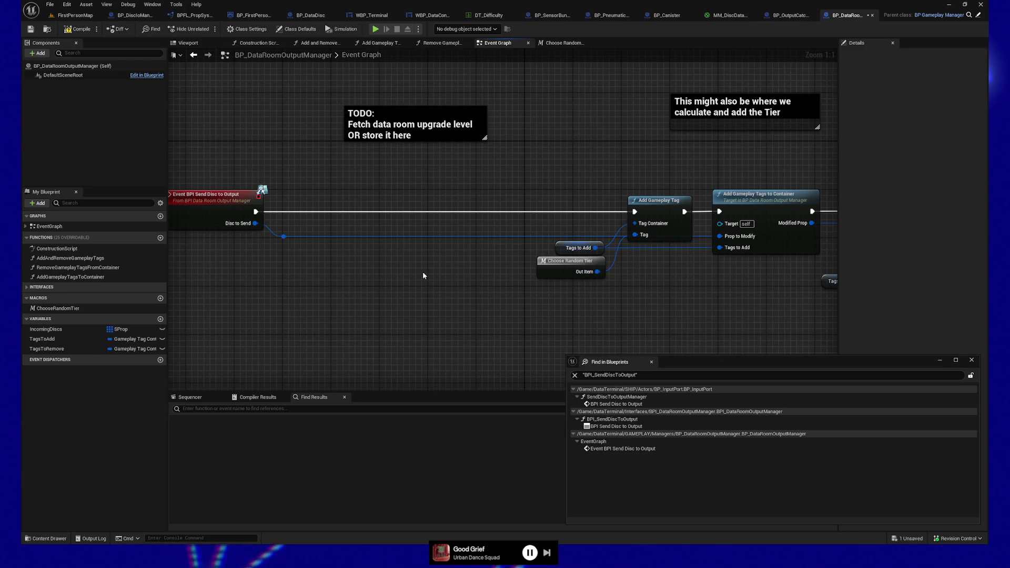
drag(400, 295, 428, 296)
click(592, 265)
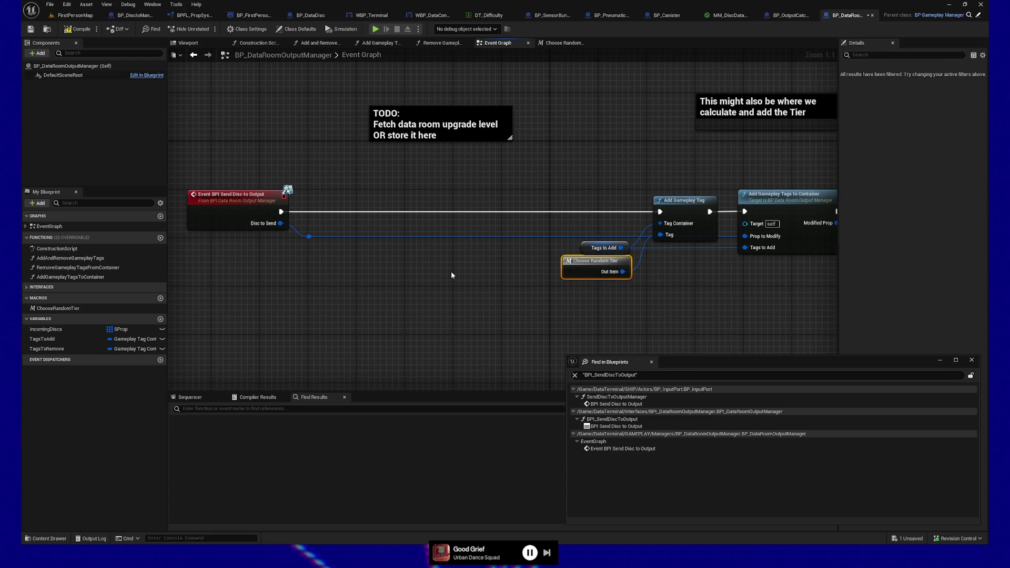
click(590, 264)
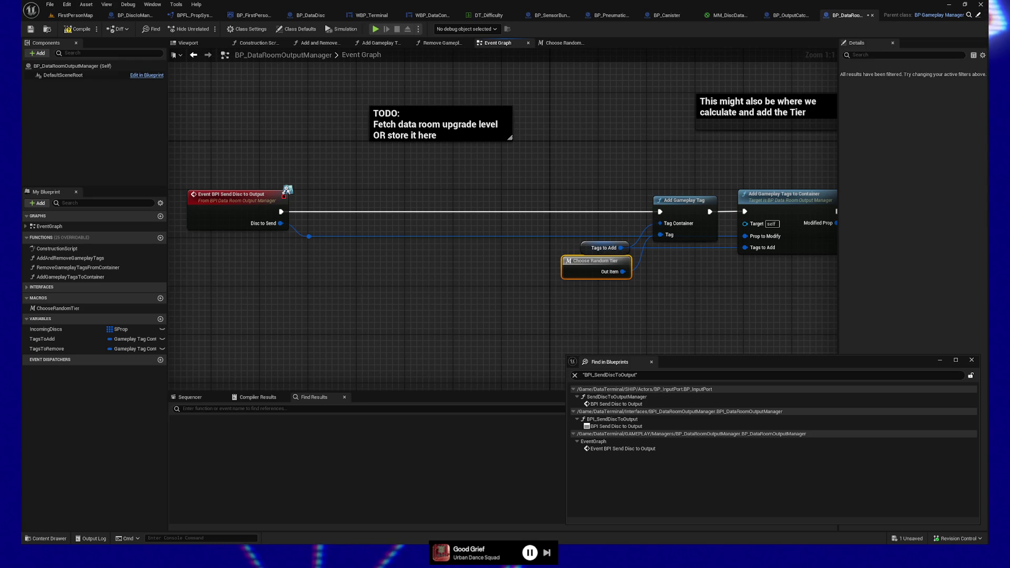
click(471, 302)
drag(471, 302, 431, 299)
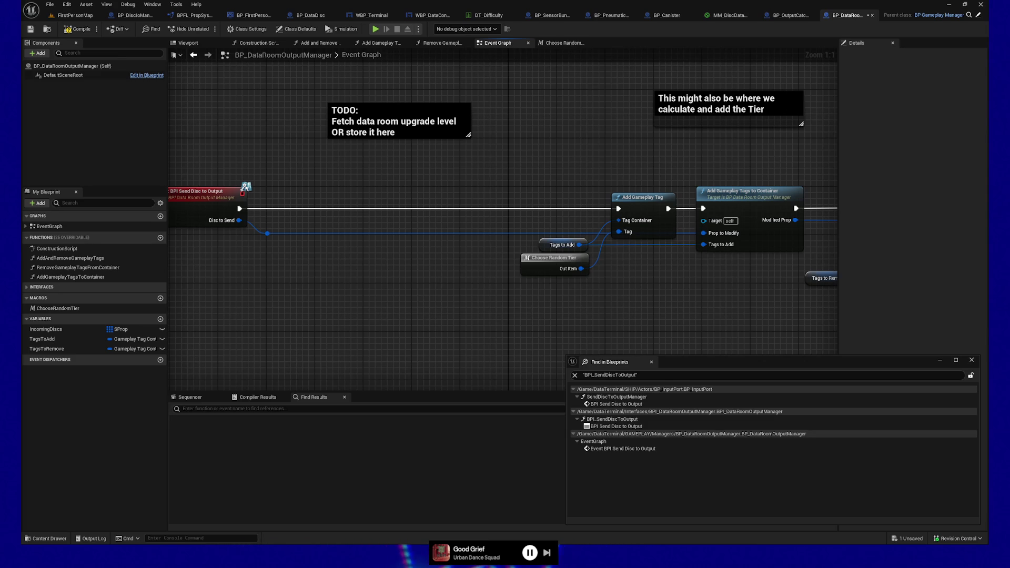
- Check the loot-tables thread's tracking protection in Firefox, then move the browser aside to reveal Unreal
key(alt+Tab)
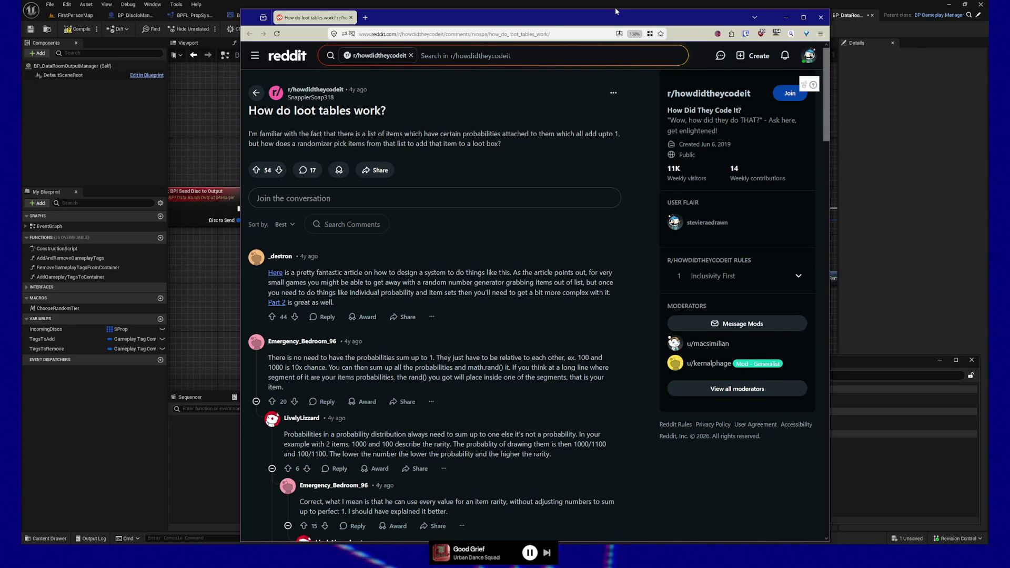
drag(614, 10, 613, 1)
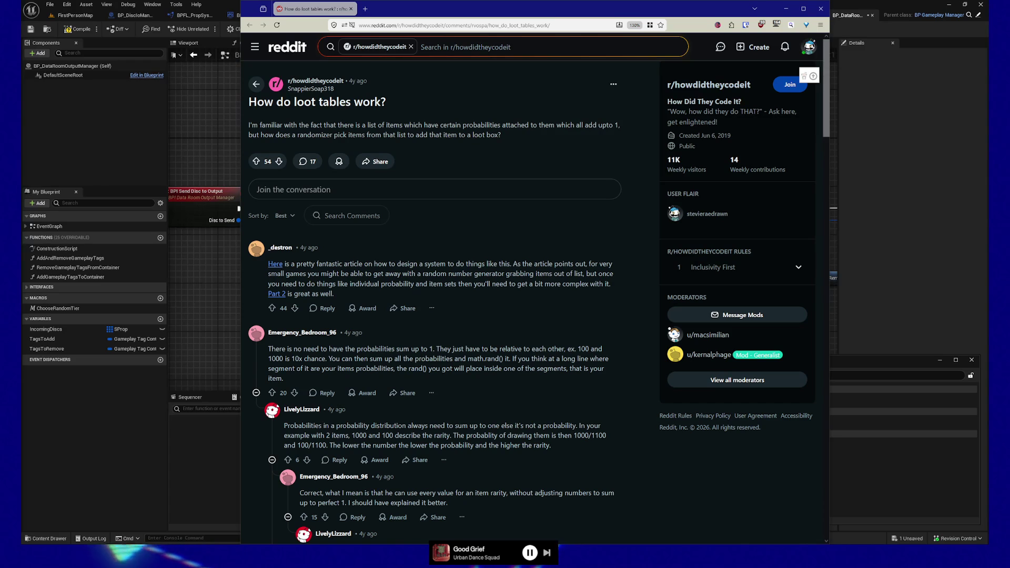
click(334, 25)
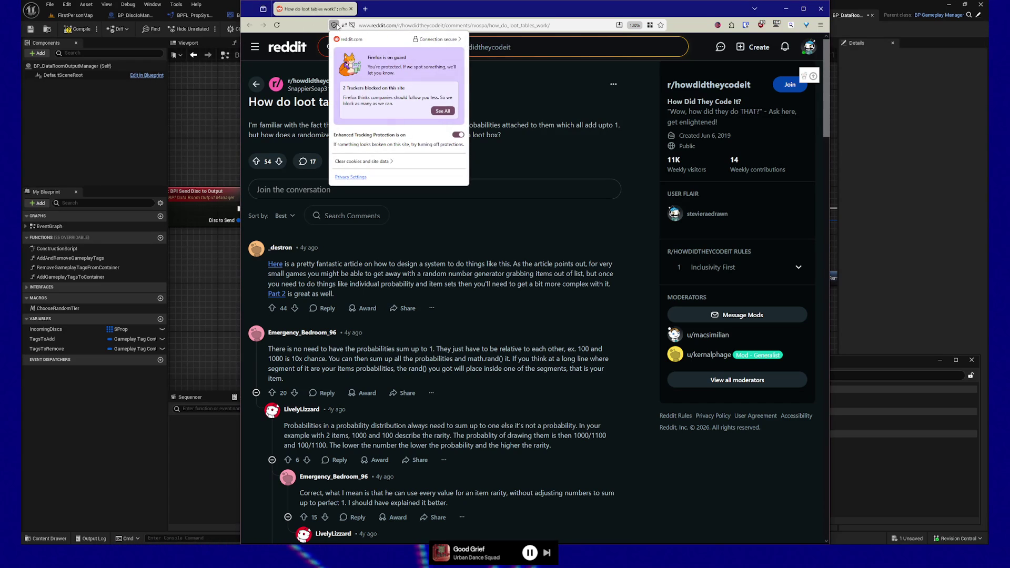
click(336, 25)
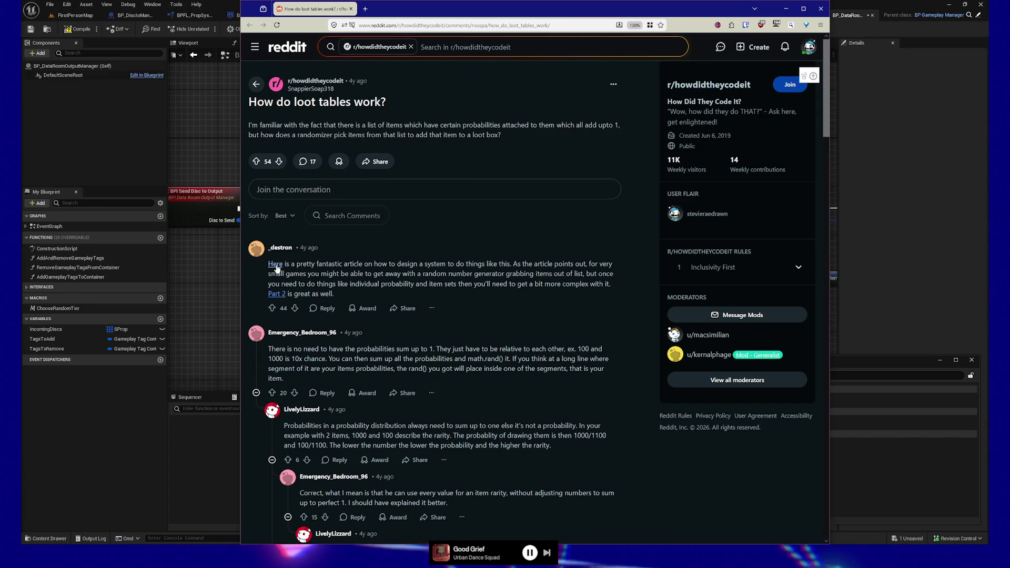
drag(474, 2, 468, 0)
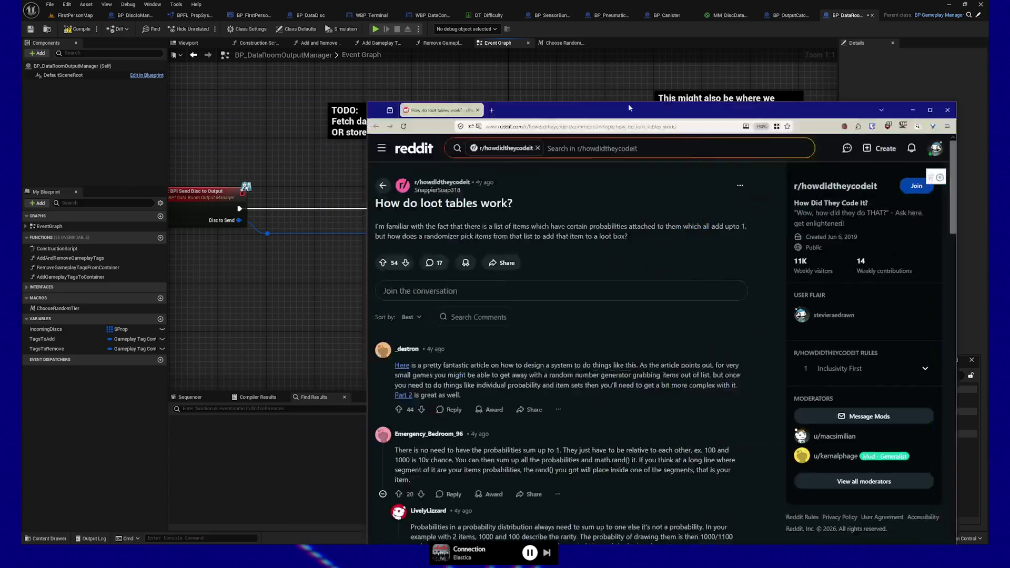
- Bring the Reddit 'How do loot tables work?' thread back in front of the editor, positioned left
drag(618, 37, 465, 11)
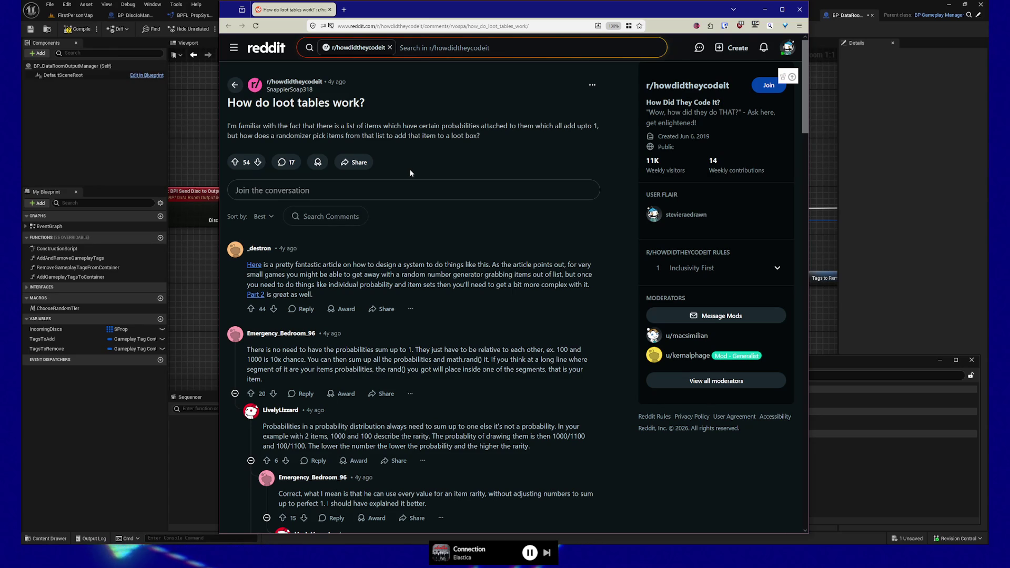
- Scroll the loot-tables thread to the replies explaining rarity values only need to be relative
scroll(367, 263, down, 3)
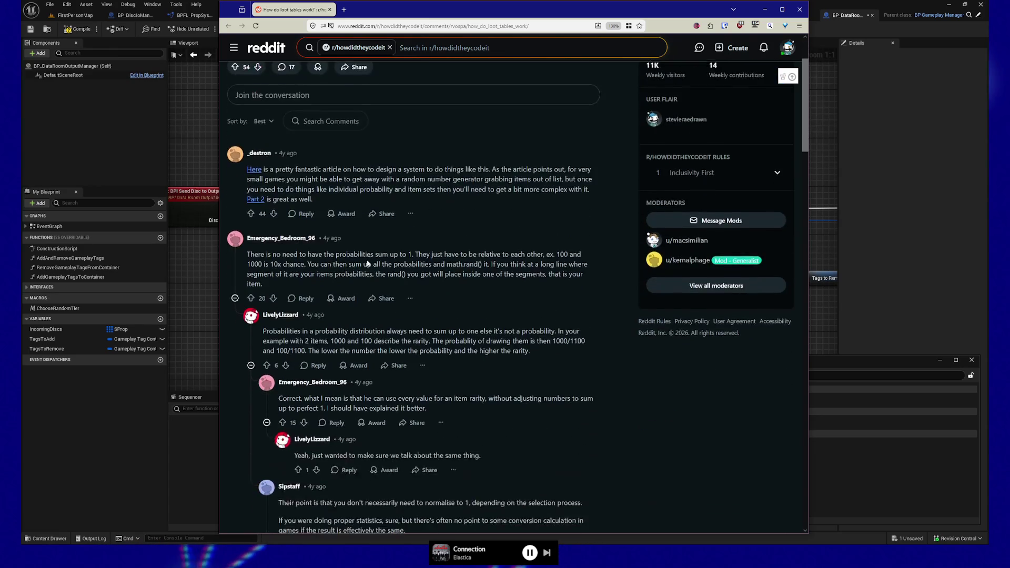
scroll(368, 263, down, 2)
scroll(326, 267, up, 4)
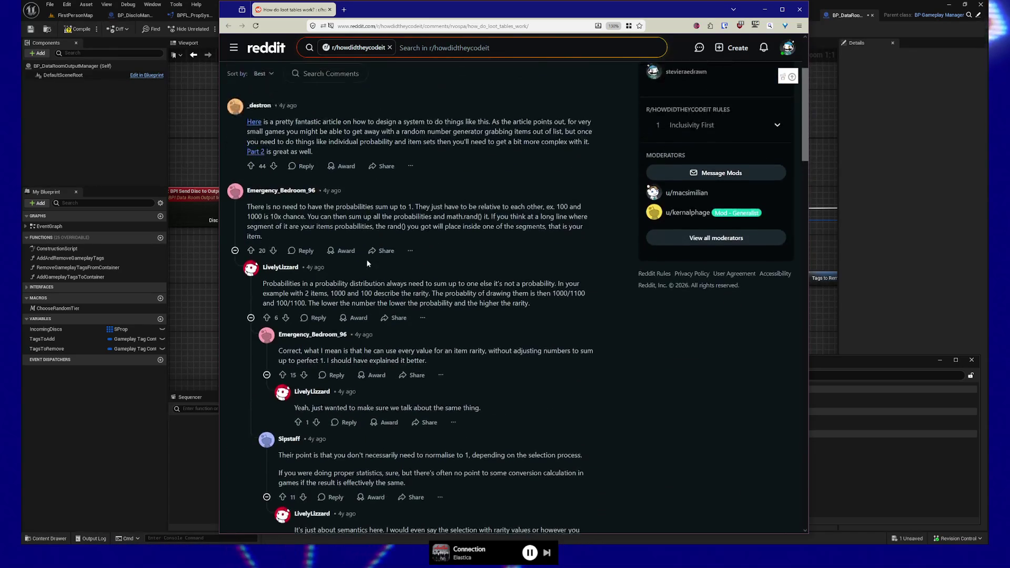
scroll(310, 270, down, 1)
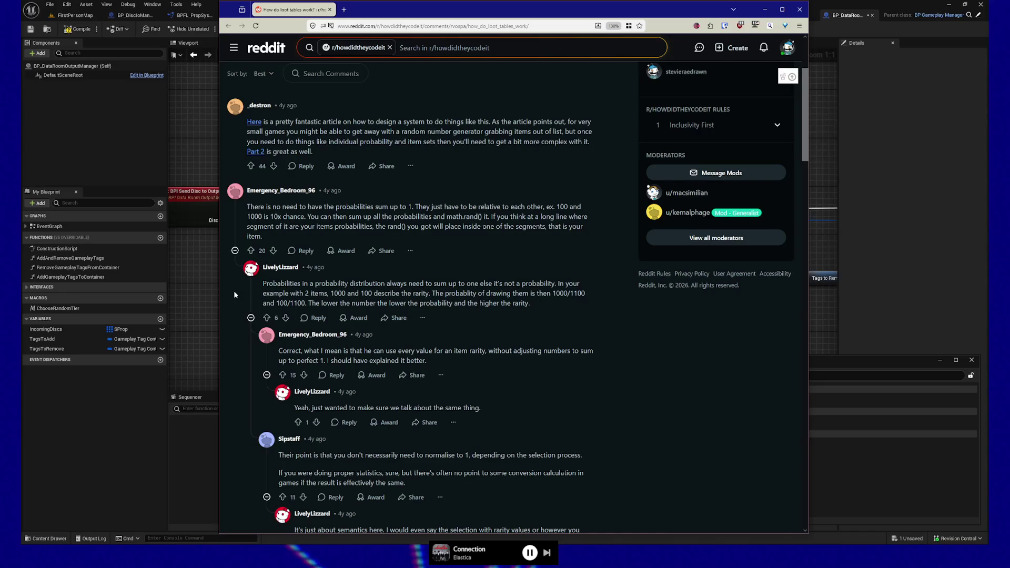
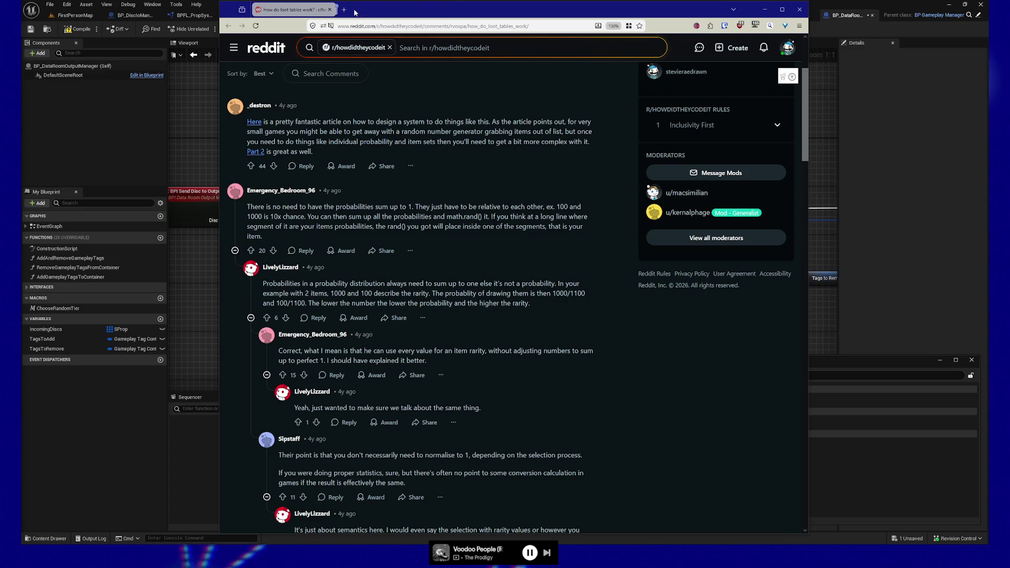
- Open the Red Blob Games 'Probability and Games: Damage Rolls' article from the Reddit comment in a new tab
drag(355, 11, 363, 11)
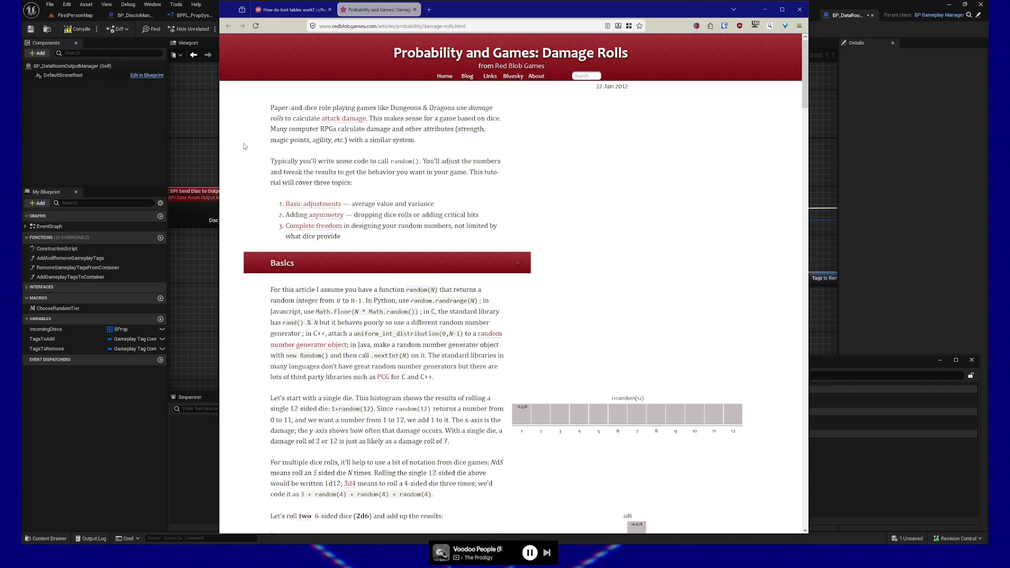
- Scroll the Damage Rolls article to the Arbitrary shapes section with the 30:20:10:40 damage_table
scroll(259, 193, down, 3)
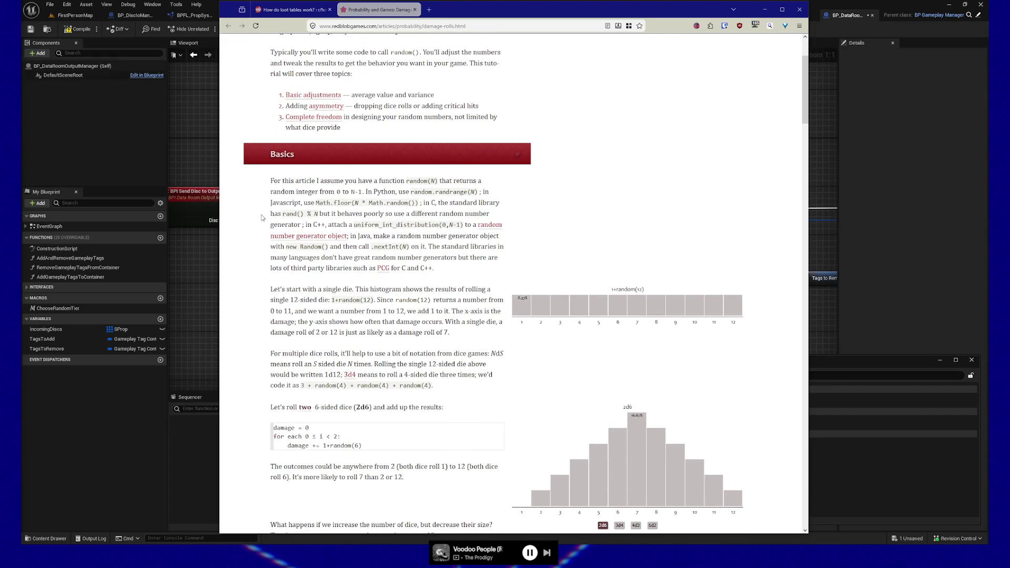
mouse_move(805, 69)
mouse_down()
mouse_move(767, 352)
mouse_move(769, 327)
mouse_up()
scroll(769, 327, down, 3)
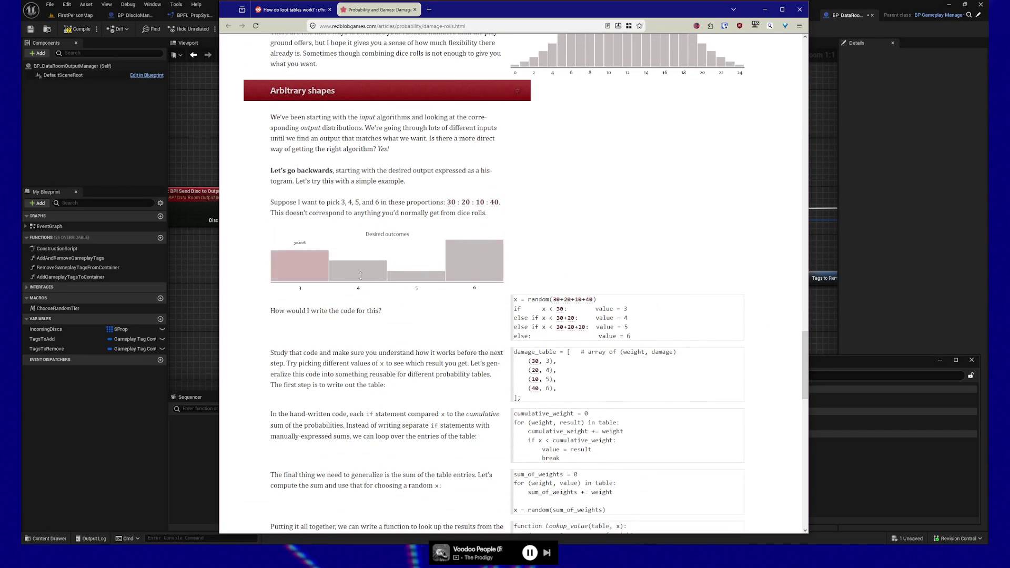